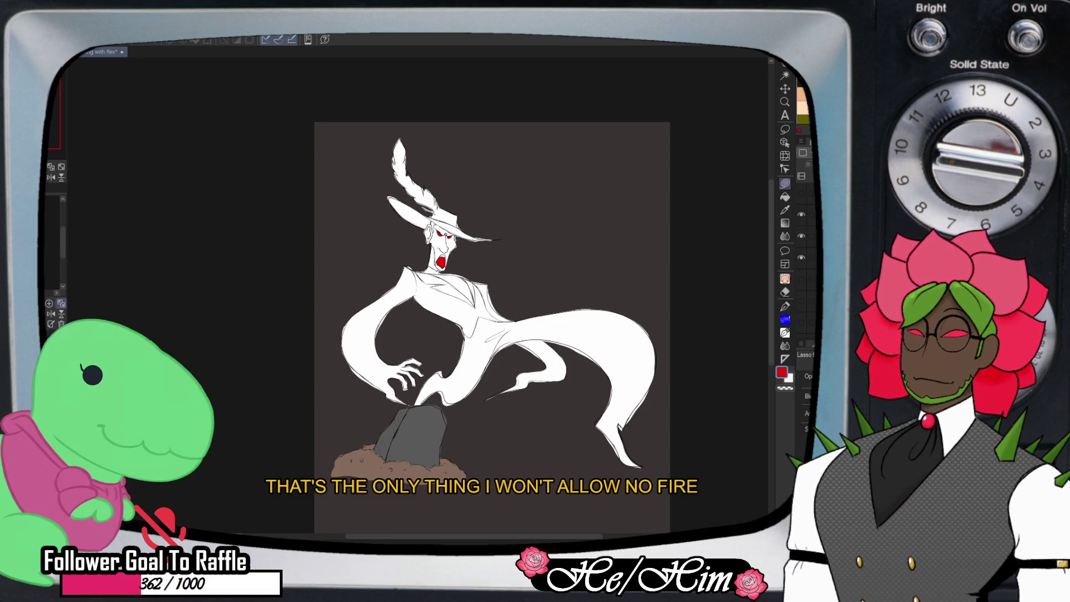
Toggle the fill layers' visibility to check the white body fill, then show another layer
left_click(801, 235)
left_click(801, 214)
left_click(801, 214)
left_click(800, 257)
left_click(801, 257)
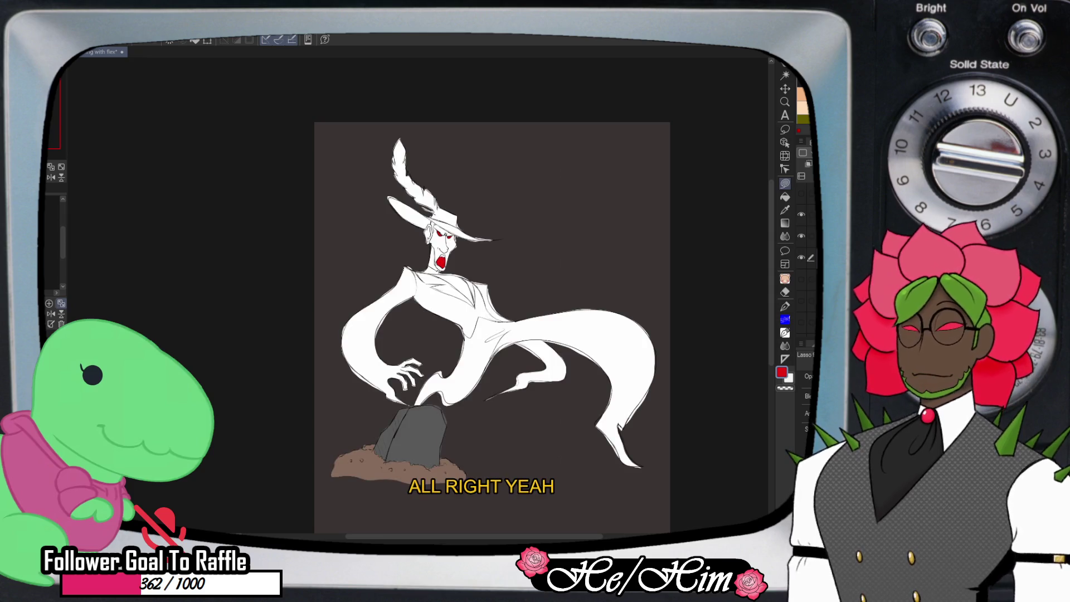
left_click(800, 279)
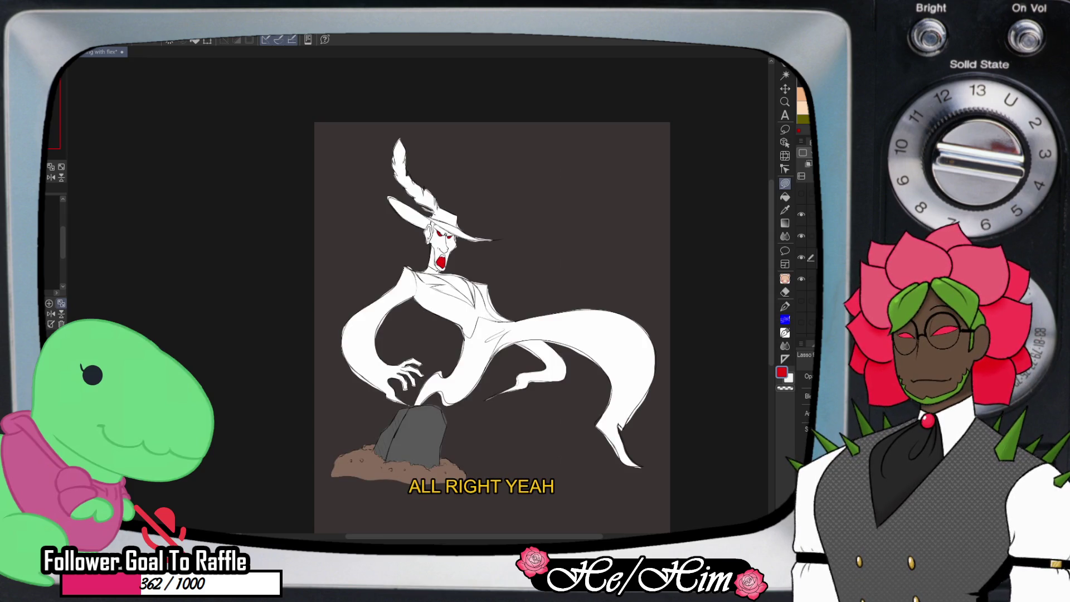
Touch up the ghost using the blending brush, eraser and pen
key("j")
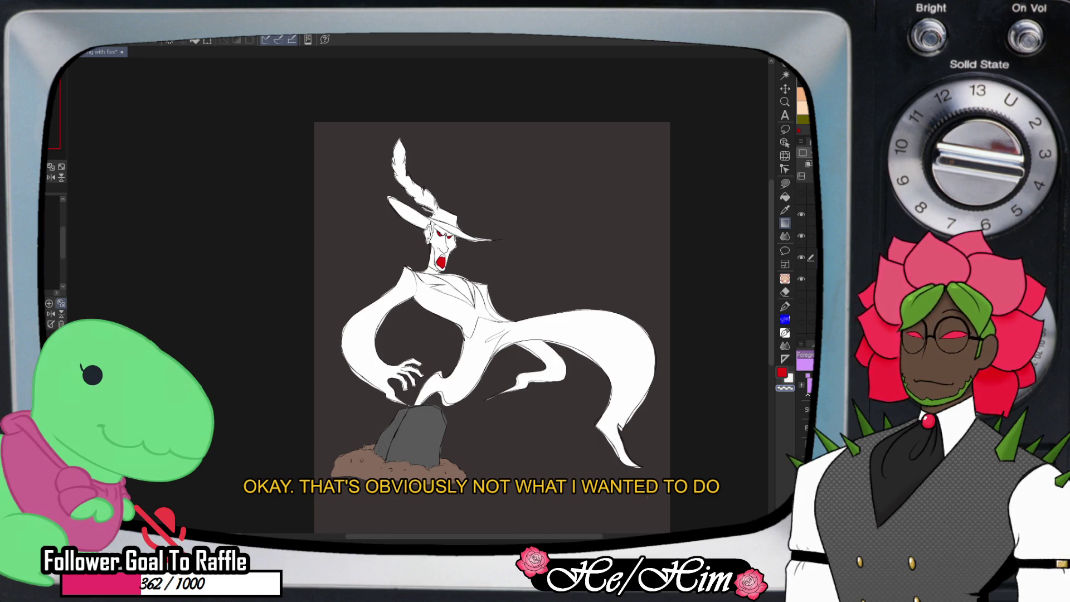
key("e")
key("p")
key("j")
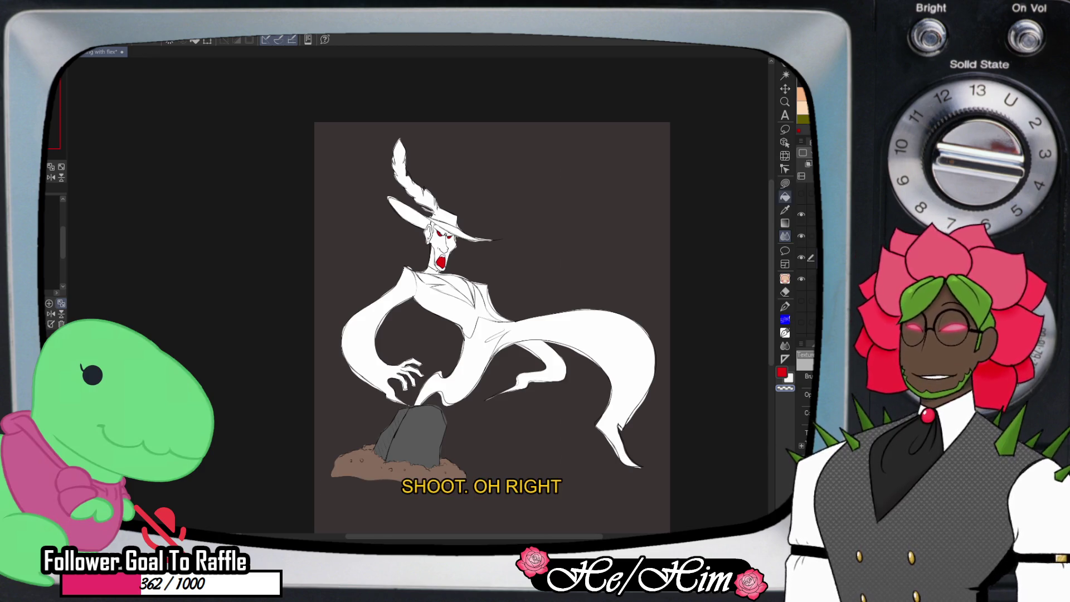
key("p")
key("e")
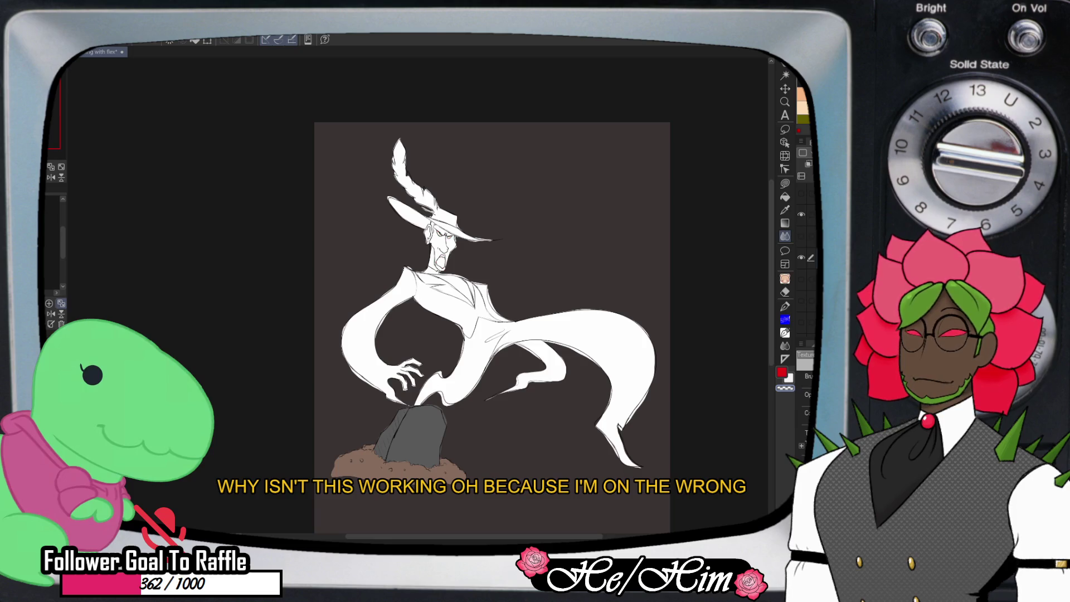
Bring back the layers with the red eyes and mouth
left_click(801, 236)
left_click(801, 257)
left_click(801, 257)
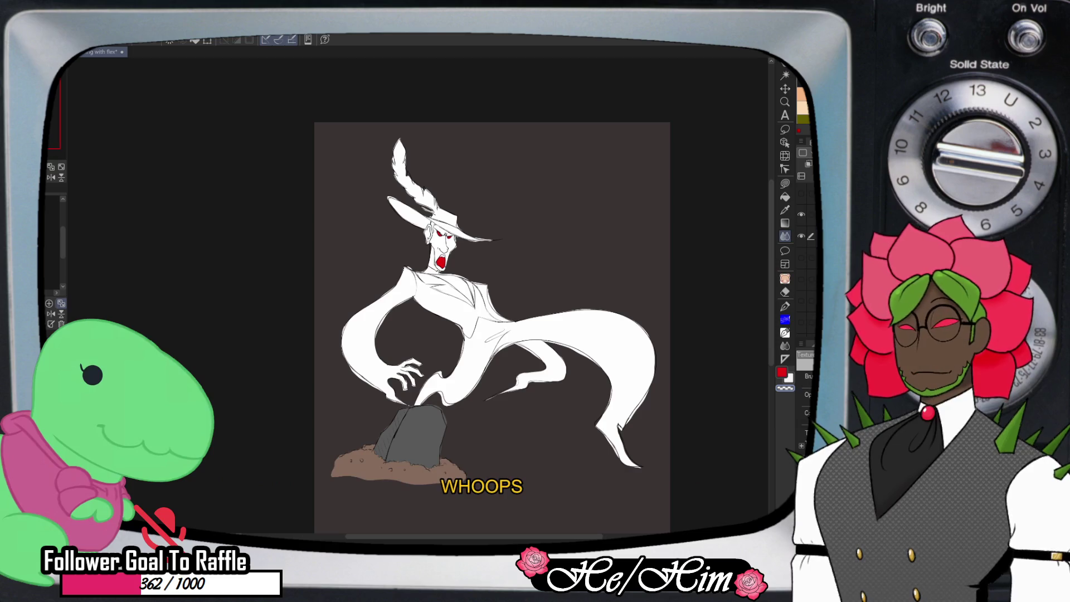
Lasso-fill the right side of the cape, after undoing a mistaken fill over the tail
key("p")
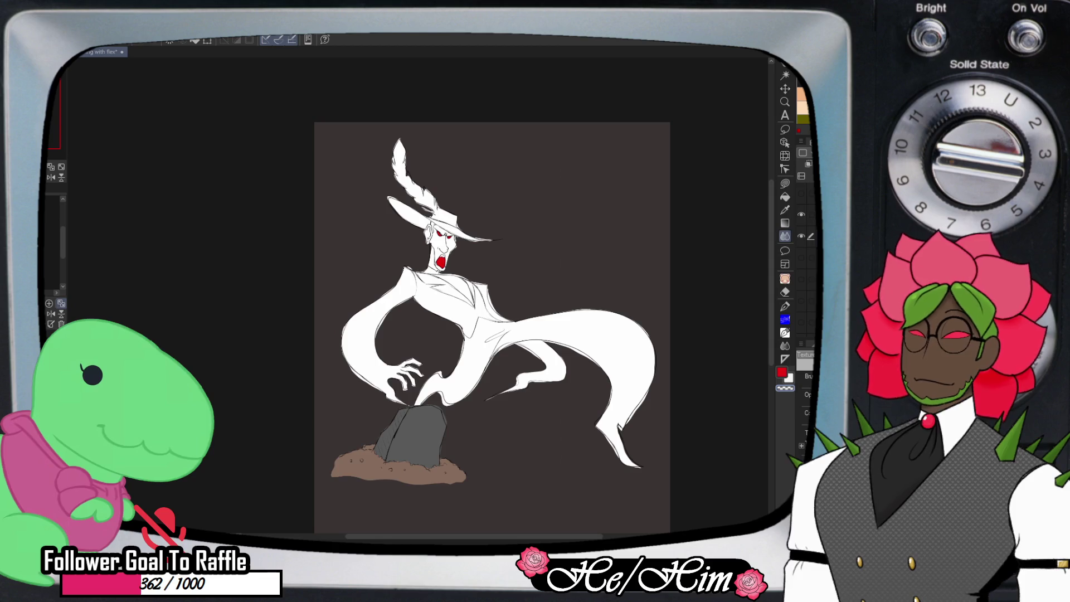
key("u")
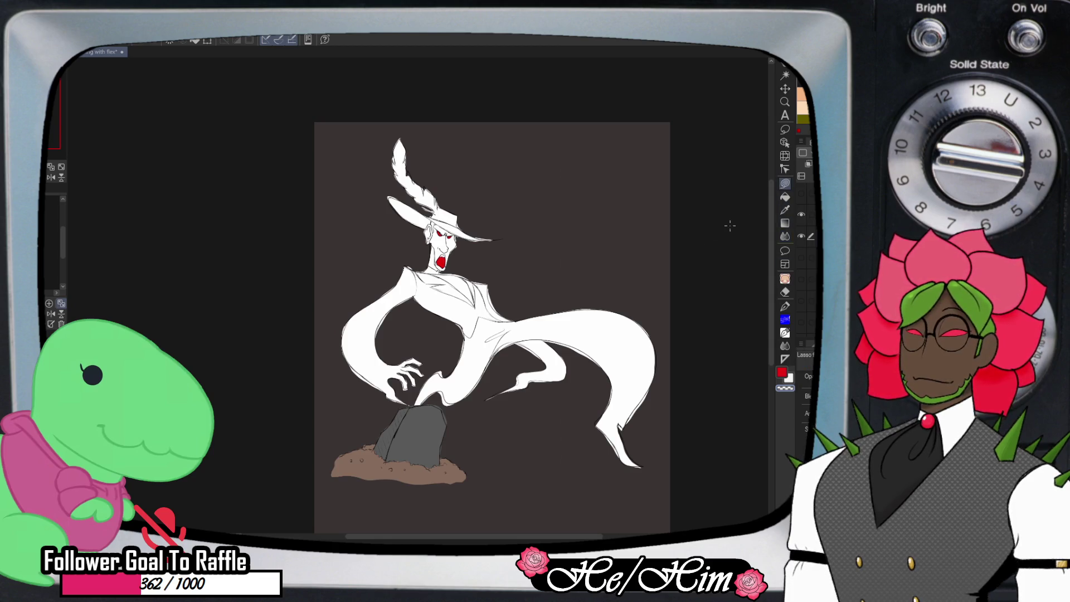
left_click_drag(641, 393, 577, 315)
key("ctrl+z")
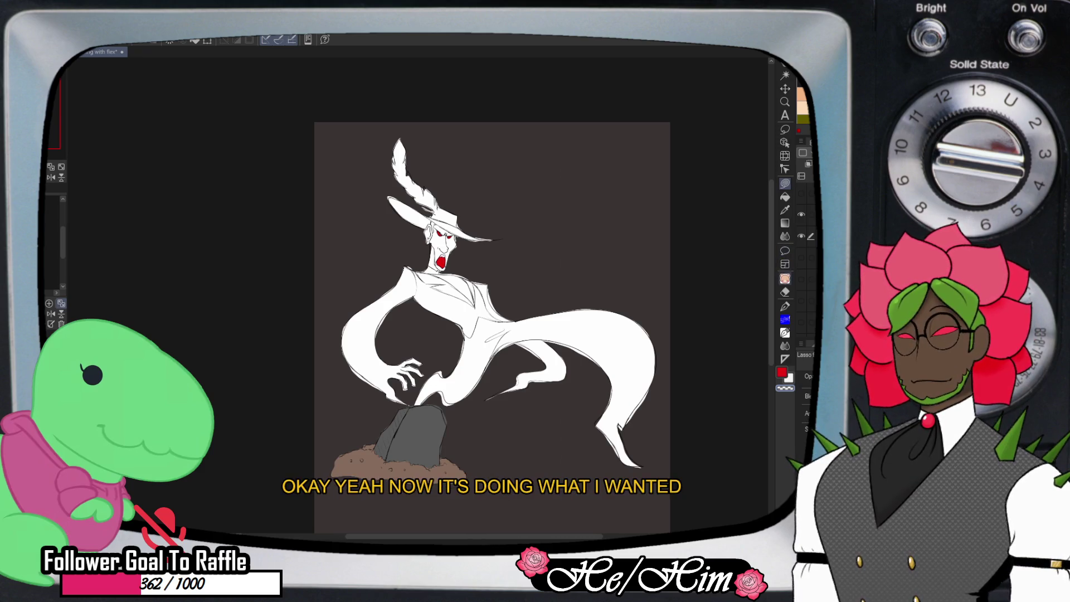
key("g")
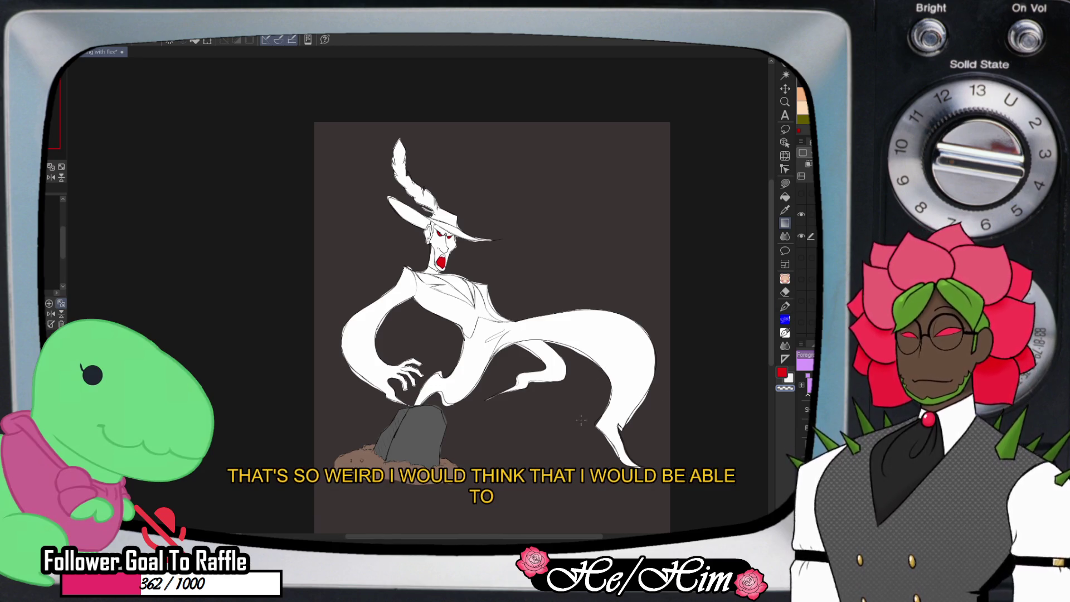
key("g")
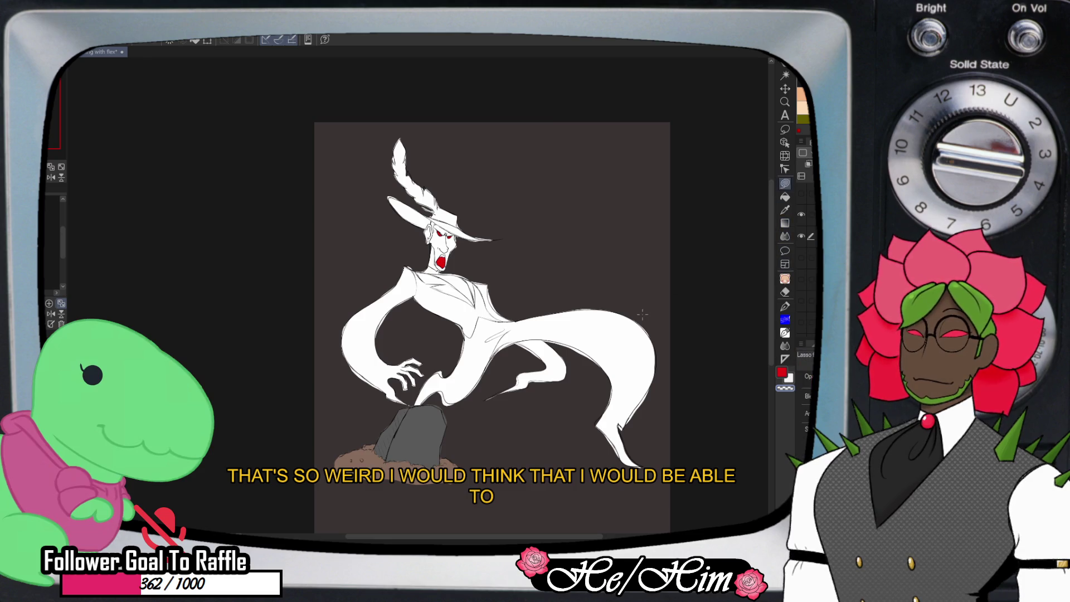
left_click_drag(630, 280, 632, 284)
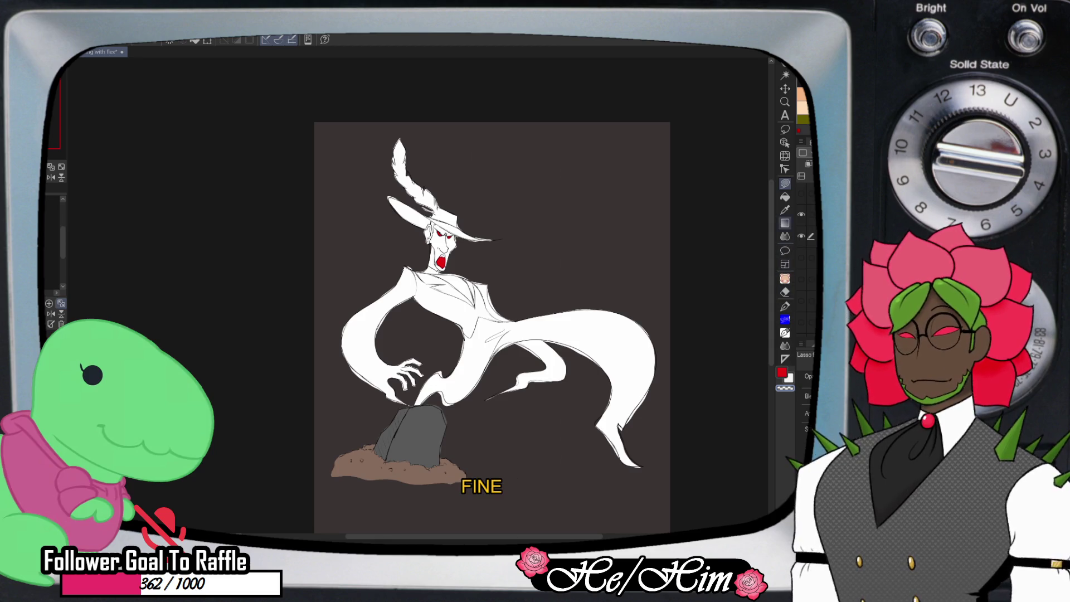
Erase the white fill around the lower leg with a larger eraser and refill the lower tail white
left_click(785, 291)
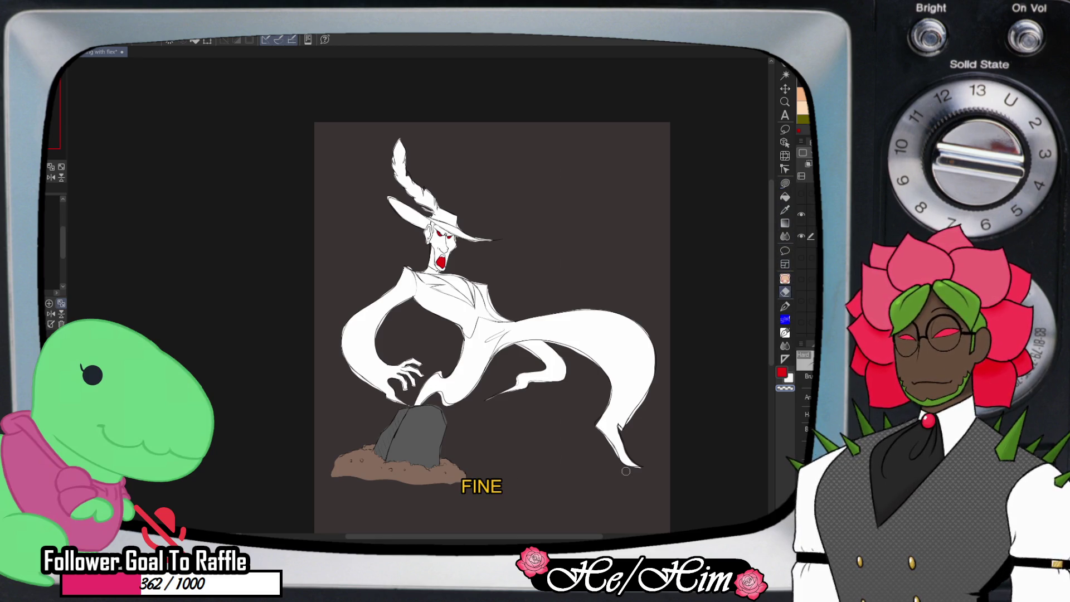
key("bracketright")
key("bracketright")
key("bracketright")
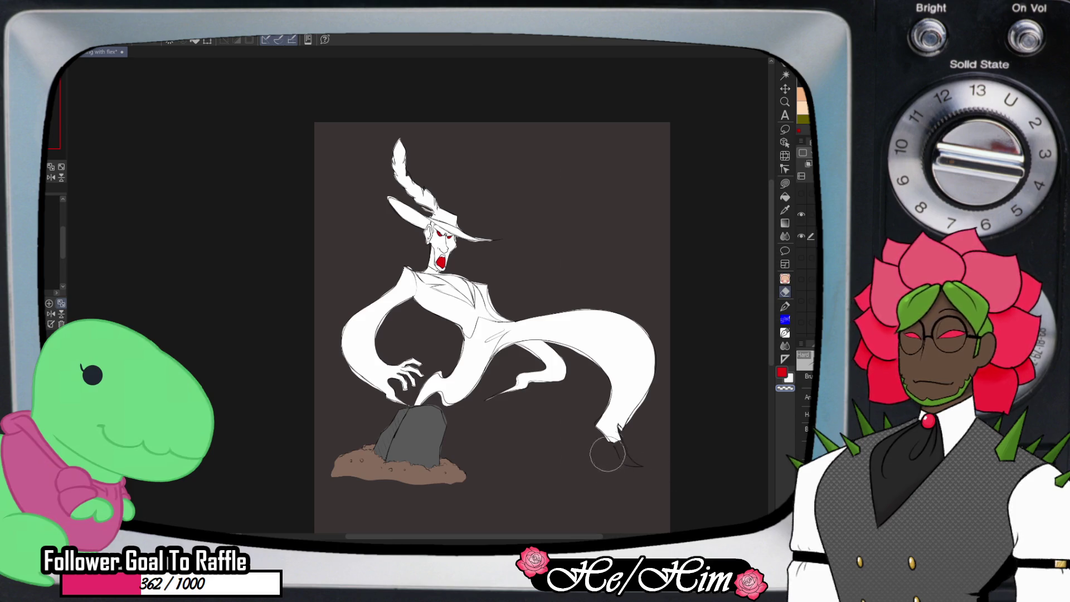
left_click_drag(607, 454, 690, 392)
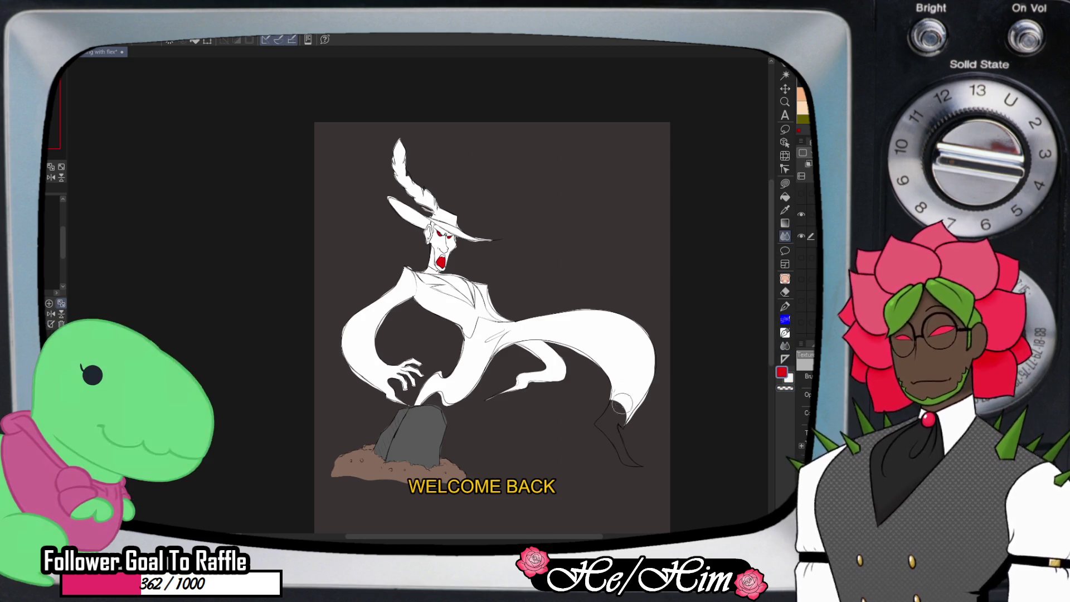
left_click_drag(616, 402, 626, 425)
key("ctrl+z")
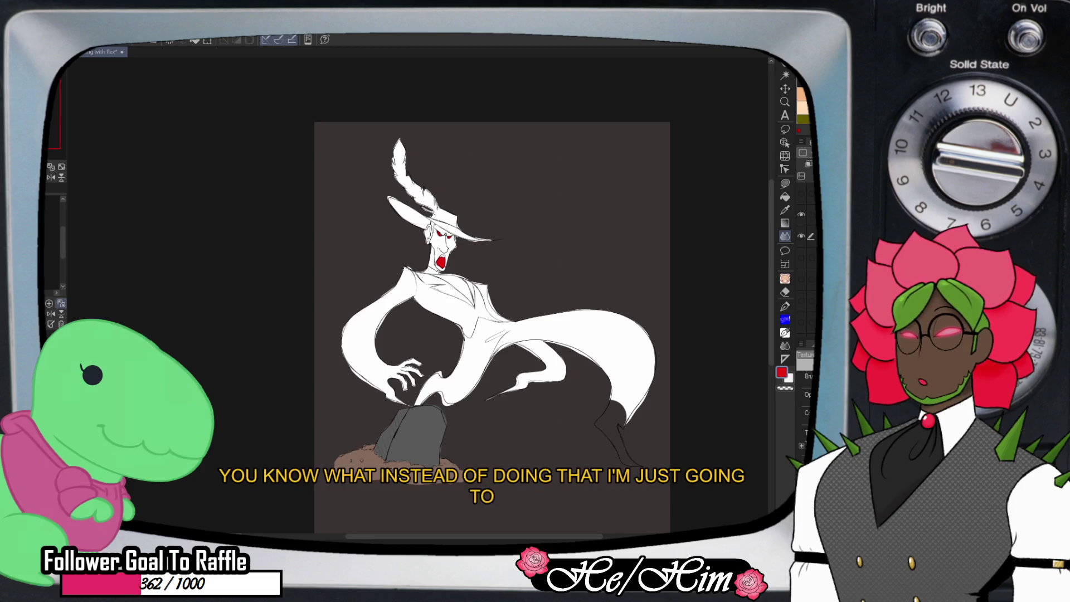
left_click(618, 435)
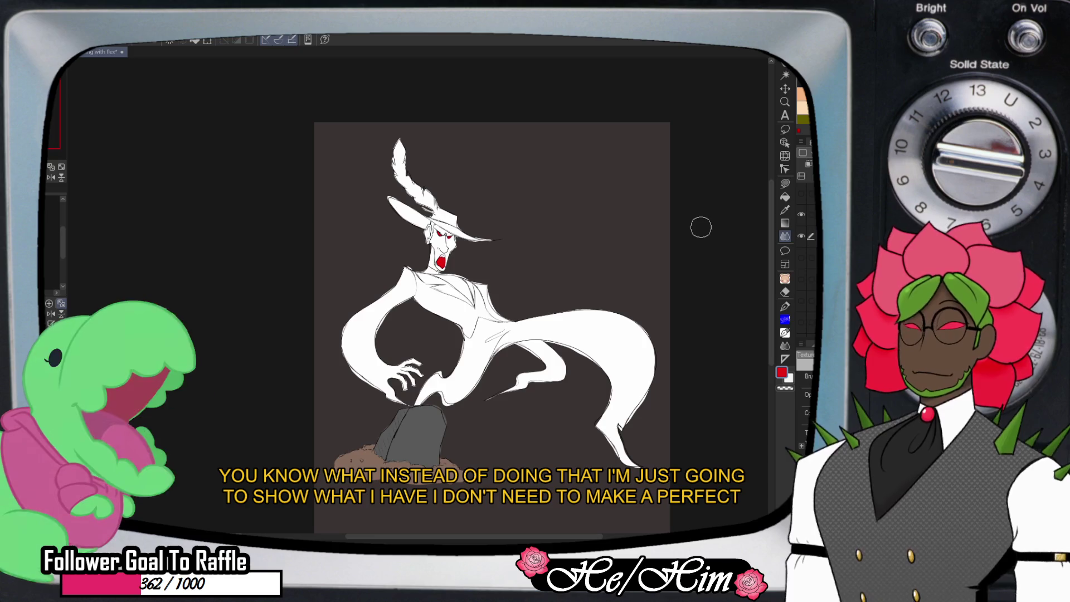
Lasso around the ghost and gravestone and turn the selection into a new layer
key("/")
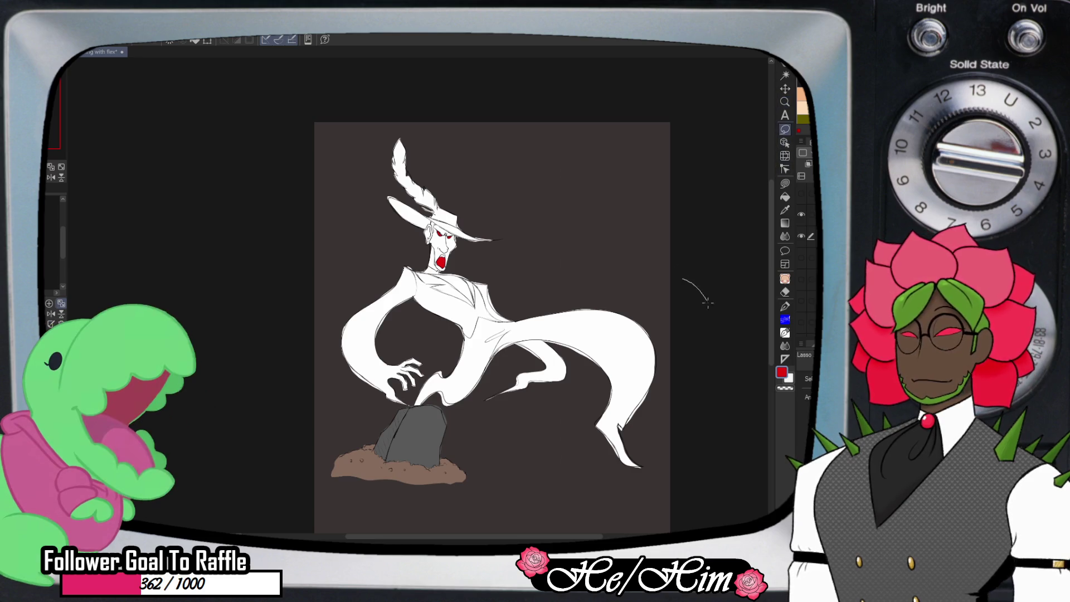
mouse_move(708, 302)
left_mouse_down()
mouse_move(451, 391)
mouse_move(599, 102)
mouse_move(688, 144)
left_mouse_up()
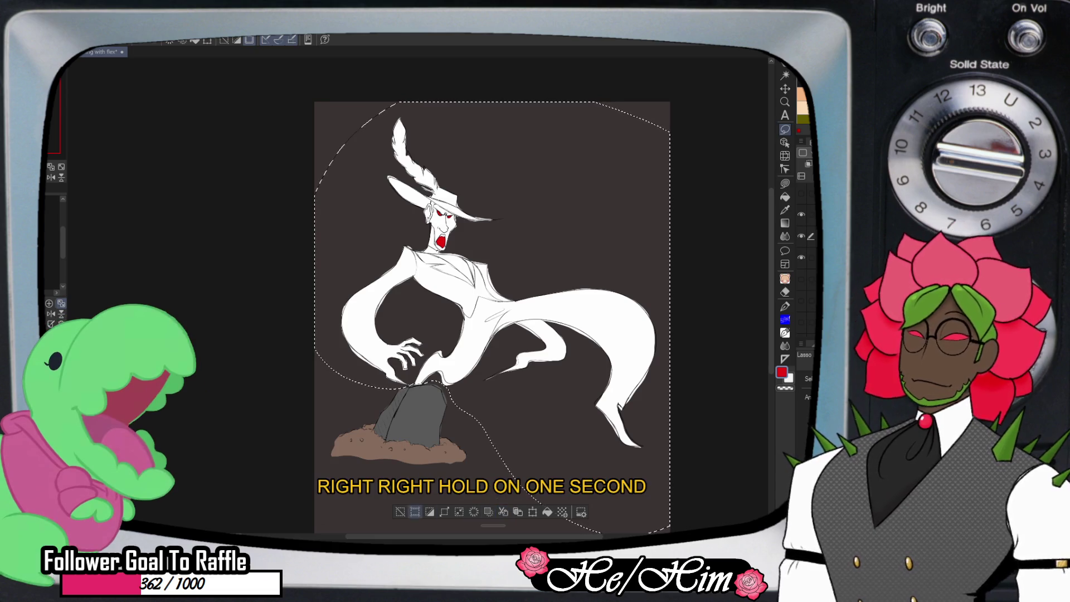
left_click(503, 511)
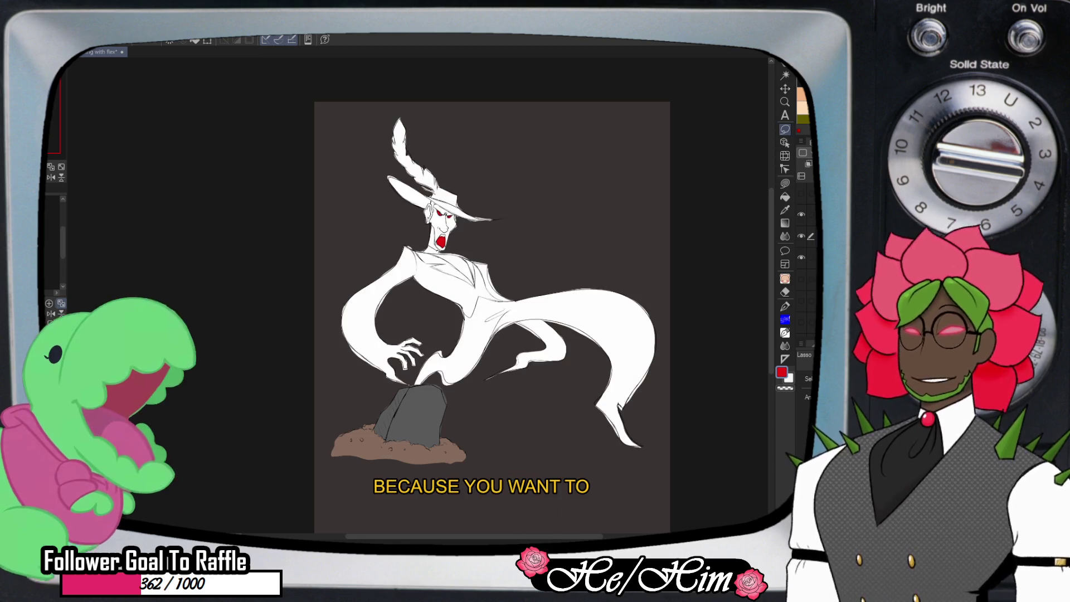
left_click(785, 102)
key("ctrl+minus")
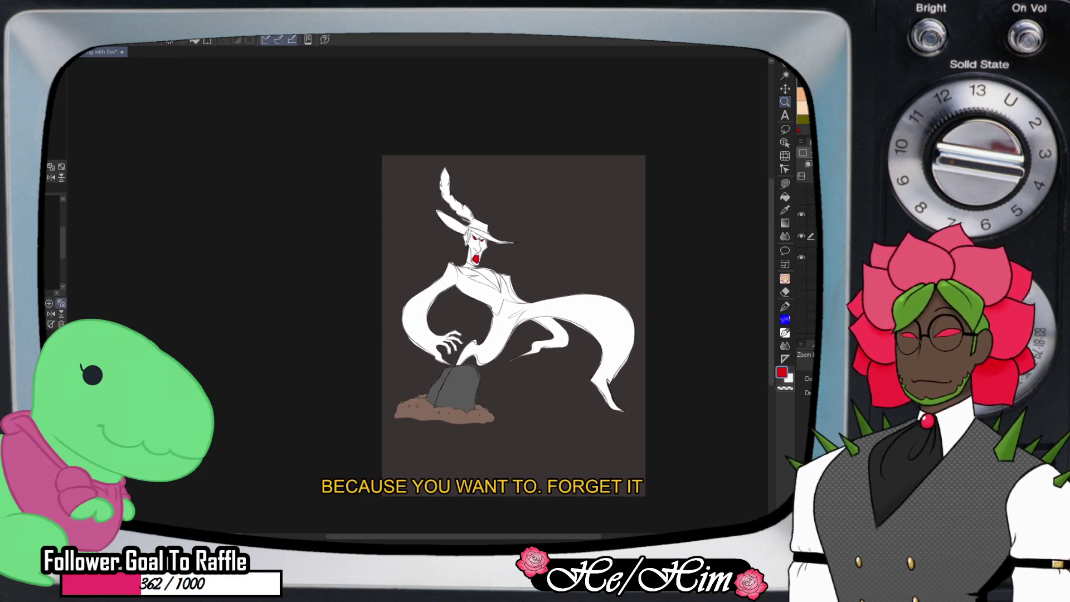
Pan the view toward the figure's arm and pick dark grey as the drawing colour
scroll(558, 273, "up", 10)
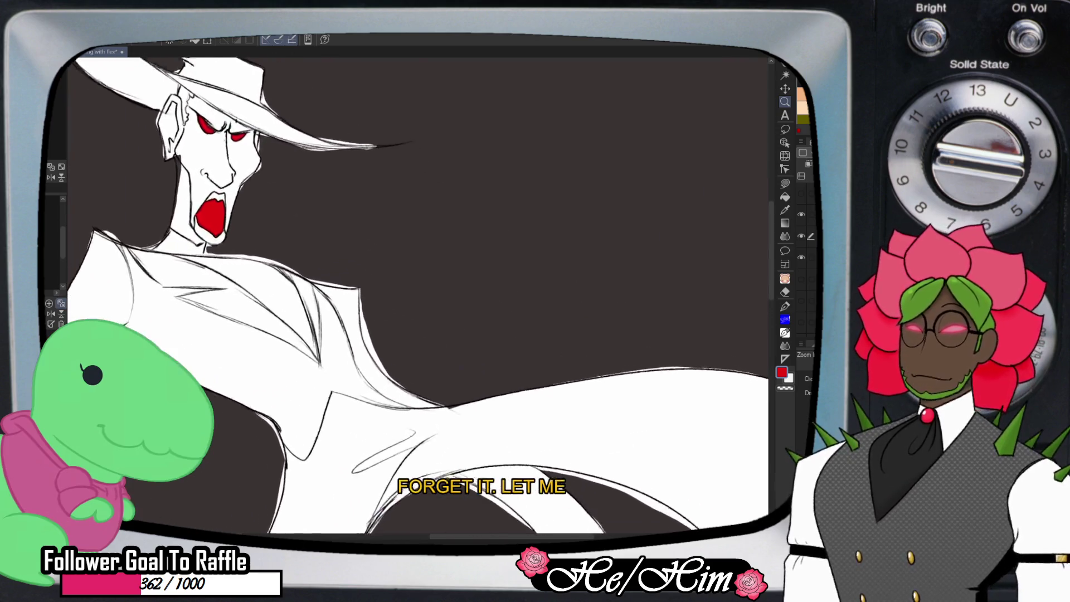
key("e")
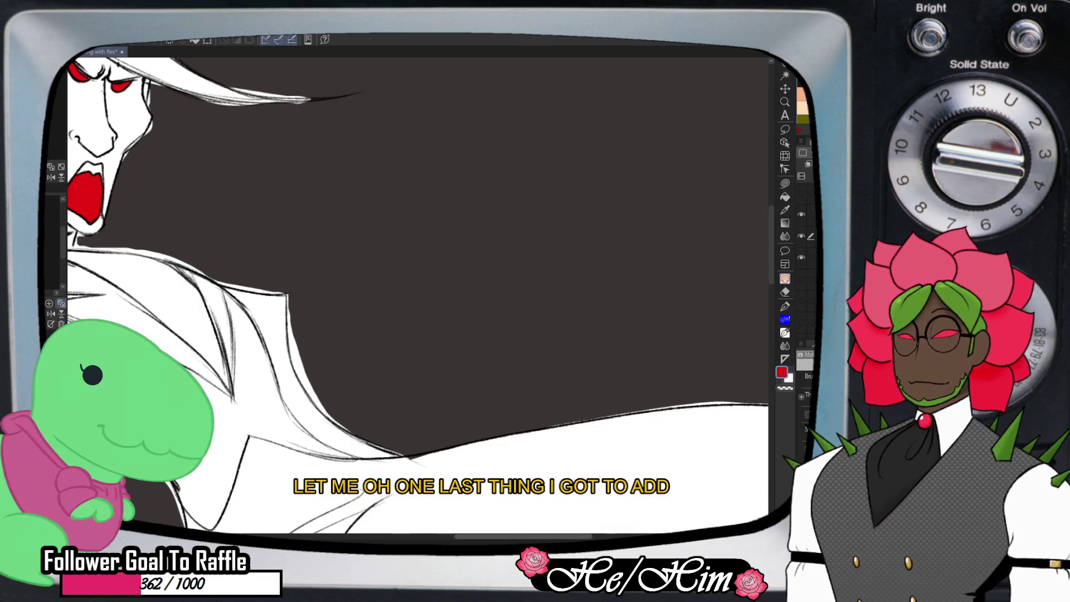
scroll(418, 295, "down", 5)
left_click_drag(418, 295, 508, 306)
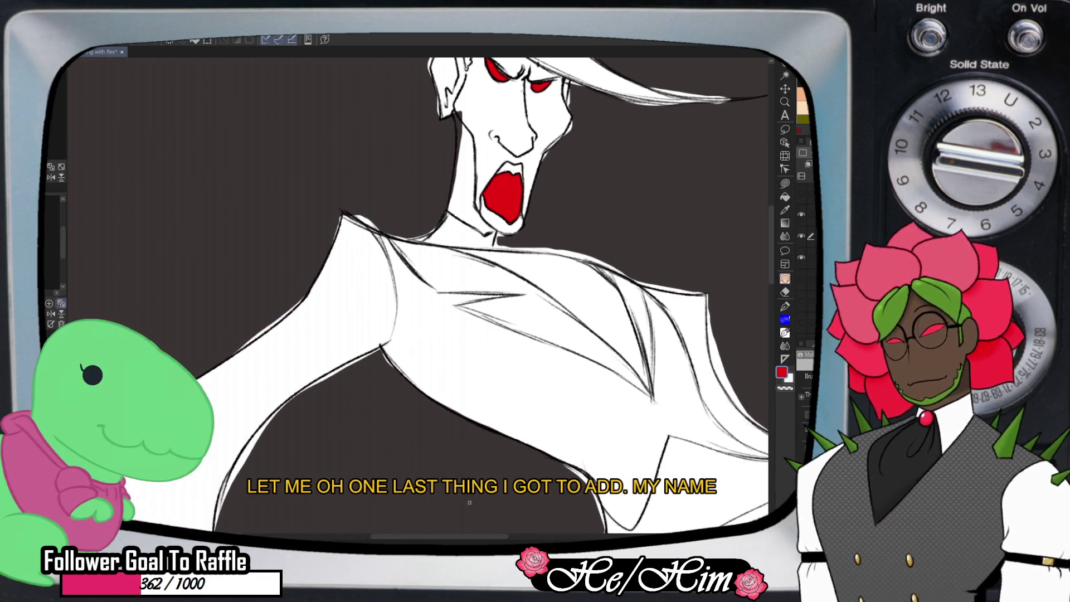
left_click_drag(435, 279, 490, 275)
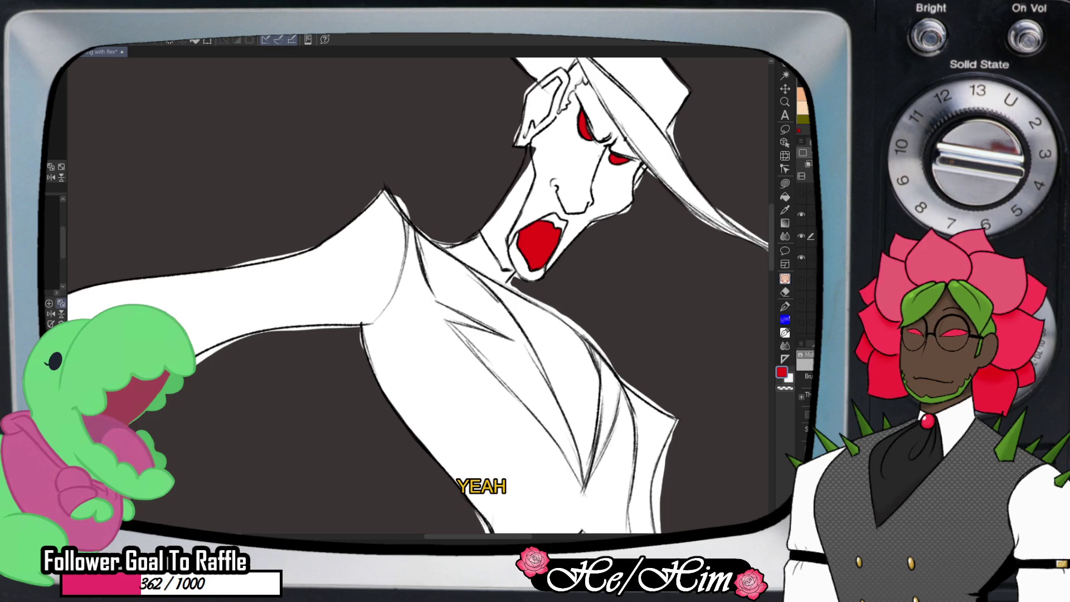
left_click(687, 140, "alt")
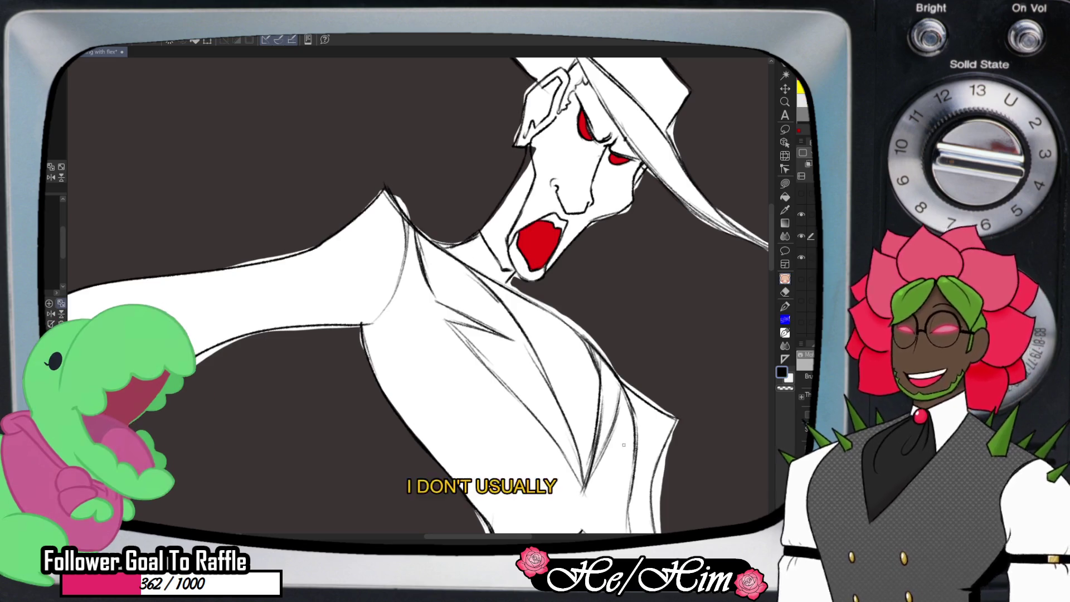
Check the line art by toggling the fill layers, then write 'ODDLY' beside the arm
left_click(801, 236)
left_click(801, 235)
left_click(801, 214)
left_click(800, 214)
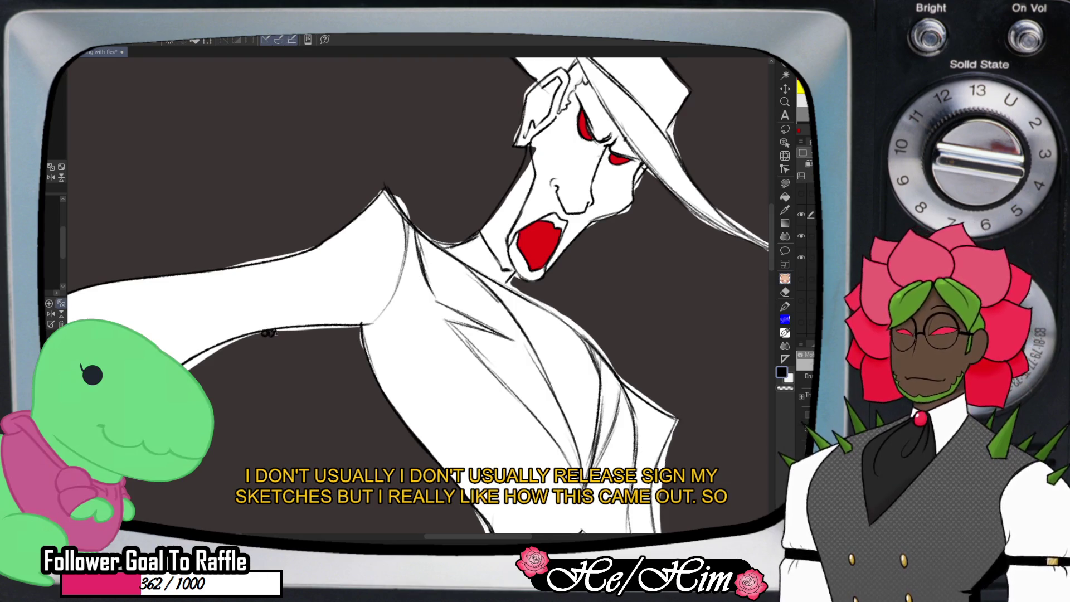
left_click_drag(274, 332, 289, 331)
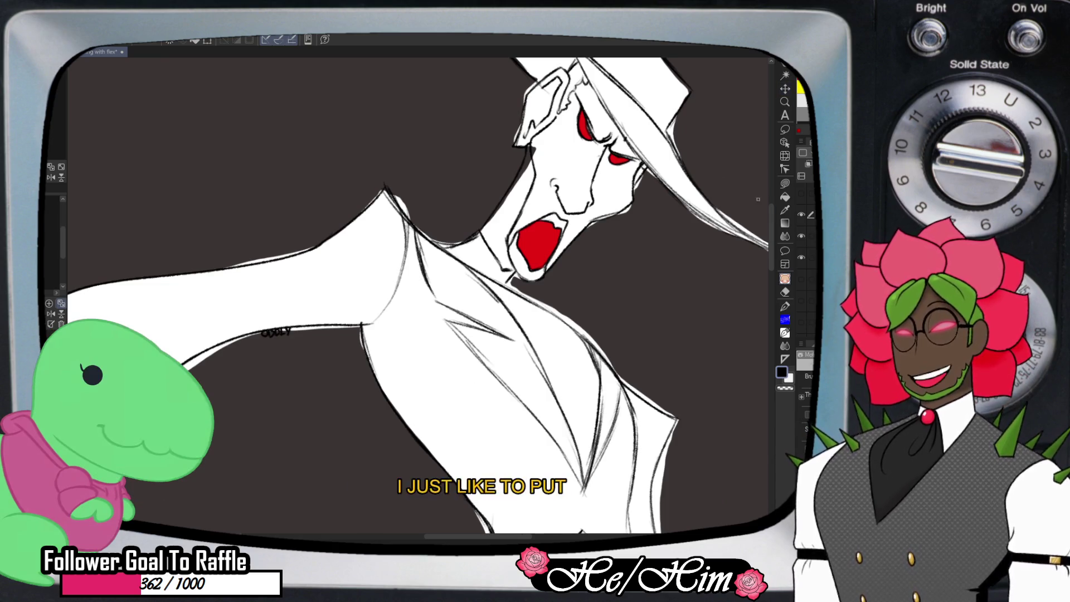
scroll(803, 256, "up", 3)
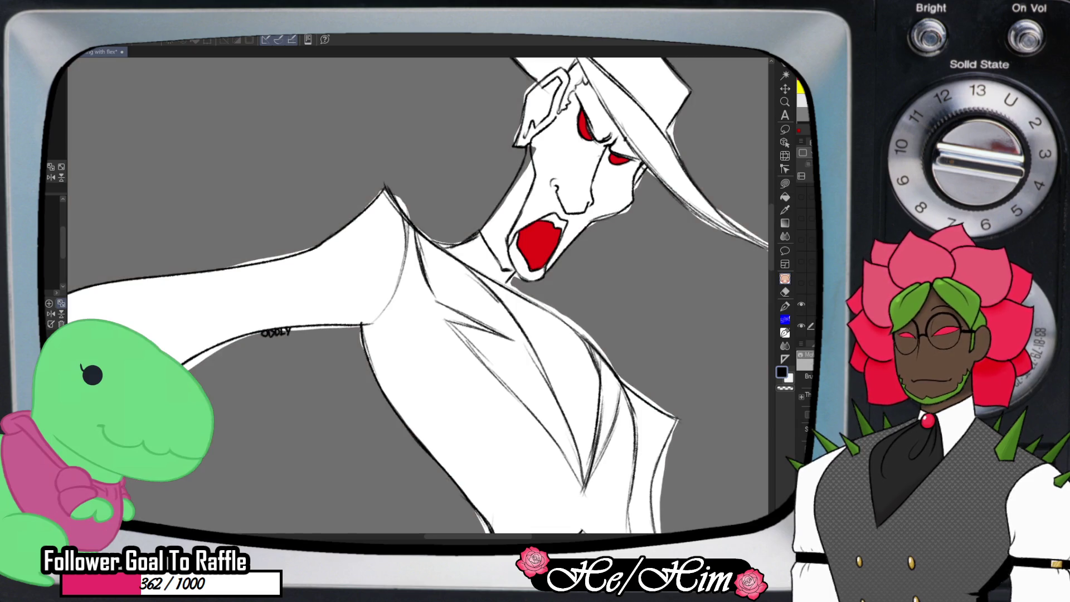
Straighten and fit the drawing, zoom in on the ghost and gravestone, and save the file
key("ctrl+0")
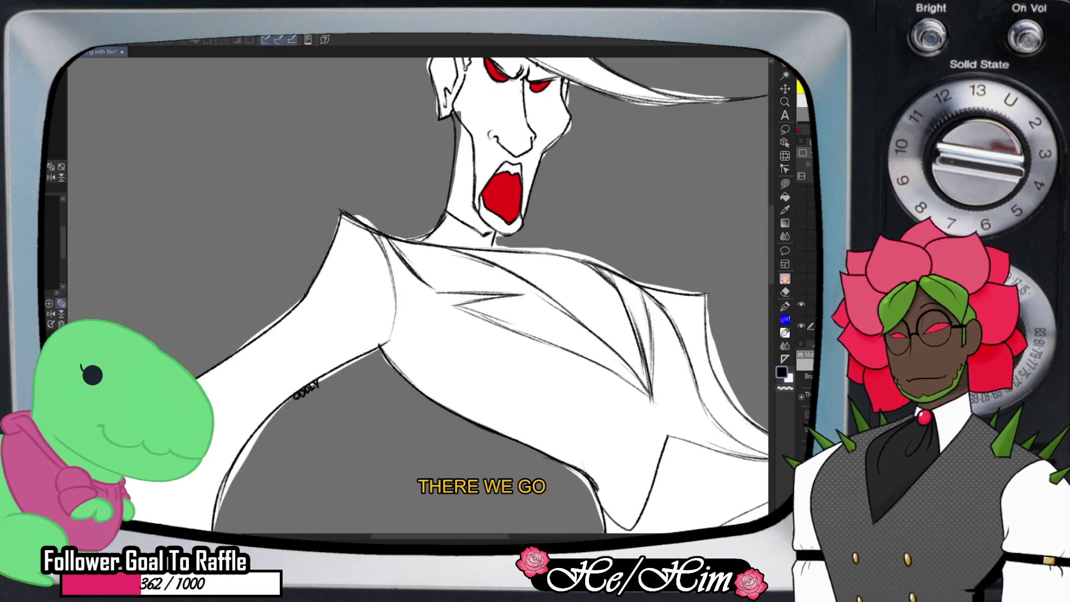
key("ctrl+0")
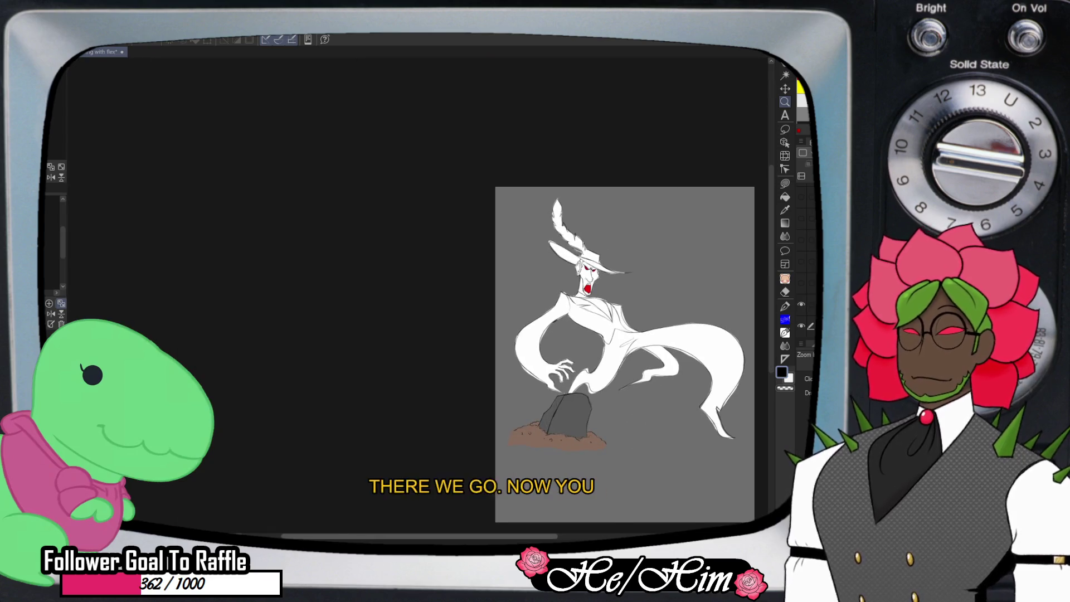
key("ctrl+plus")
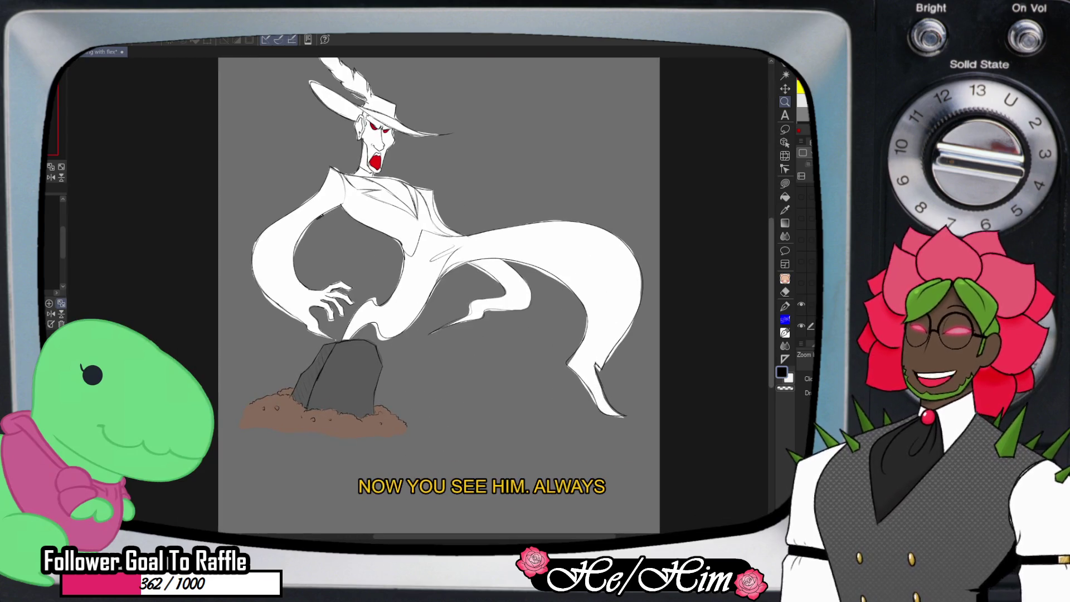
scroll(439, 279, "up", 3)
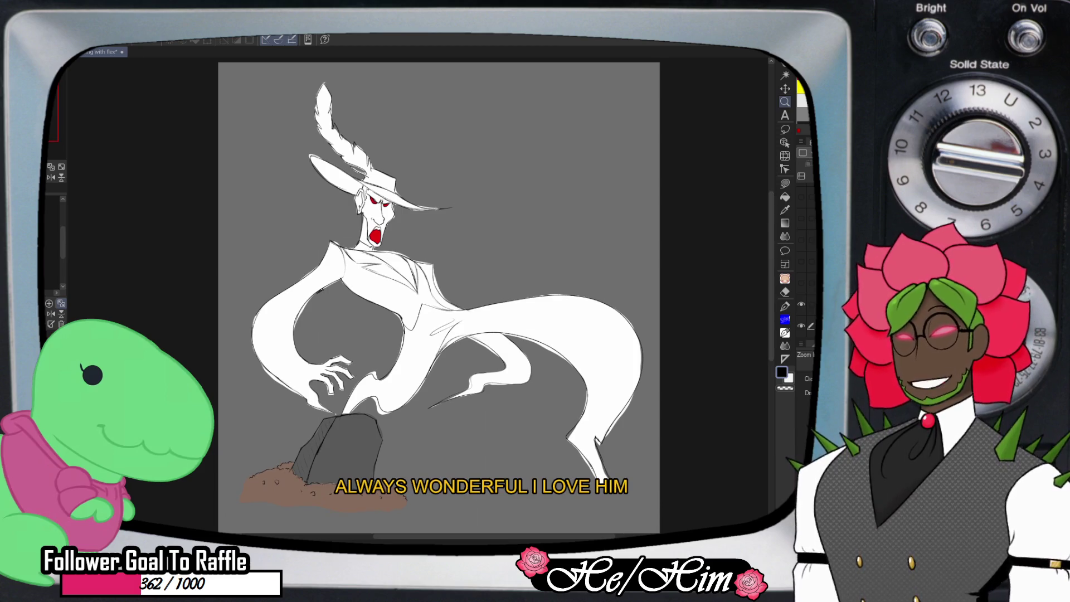
key("ctrl+s")
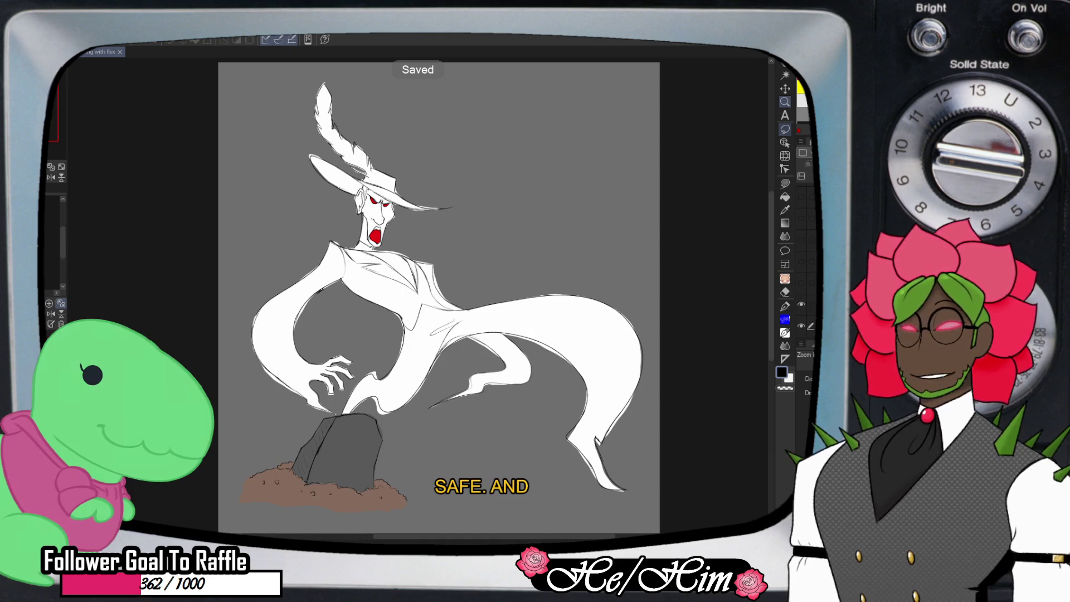
key("ctrl+space")
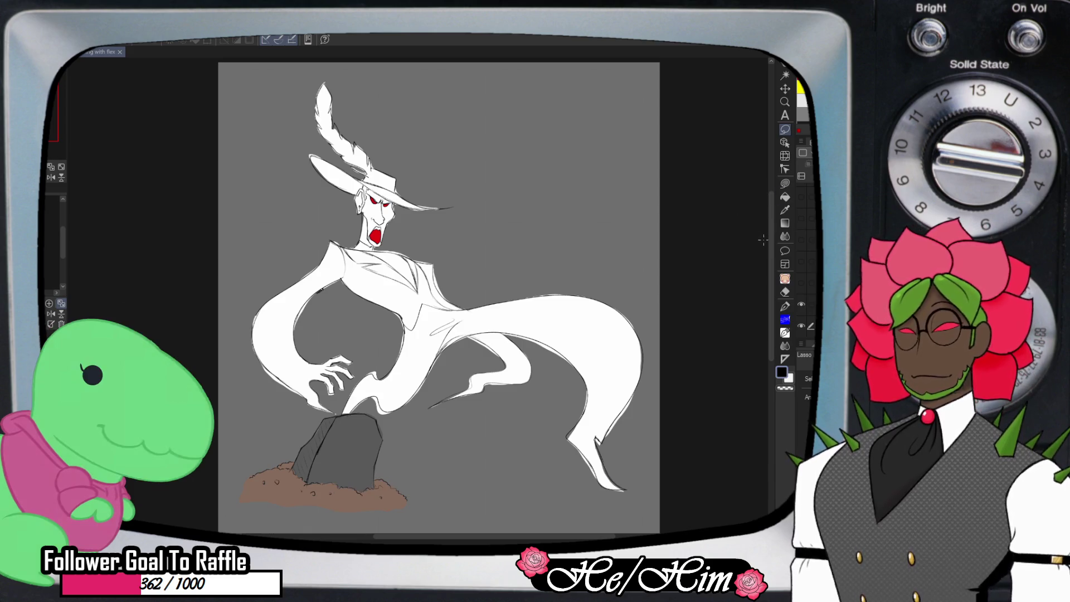
scroll(438, 295, "up", 1)
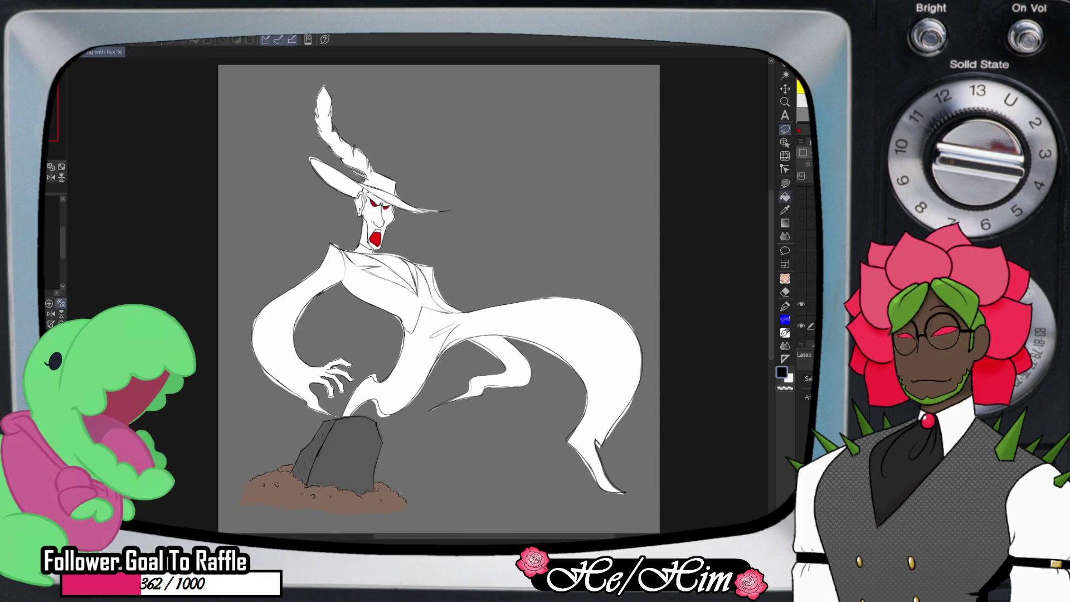
scroll(596, 179, "up", 1)
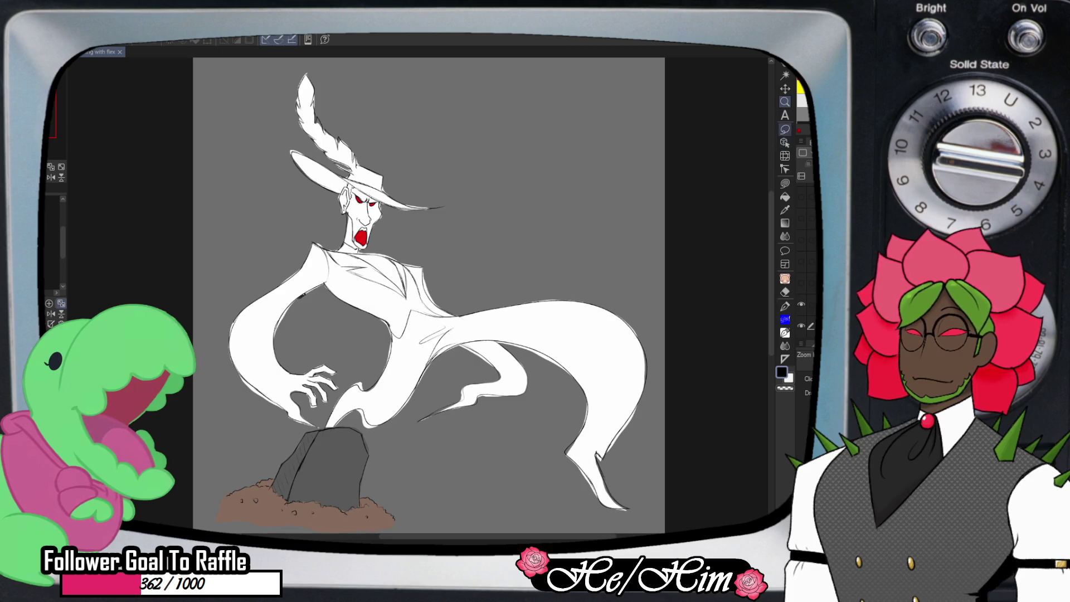
key("m")
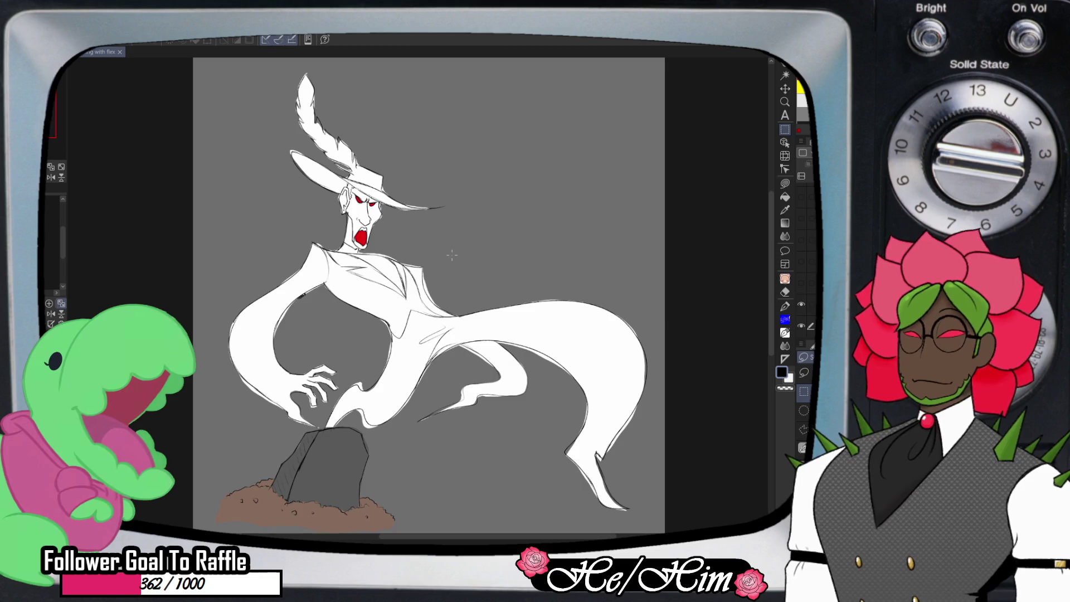
left_click_drag(187, 68, 669, 466)
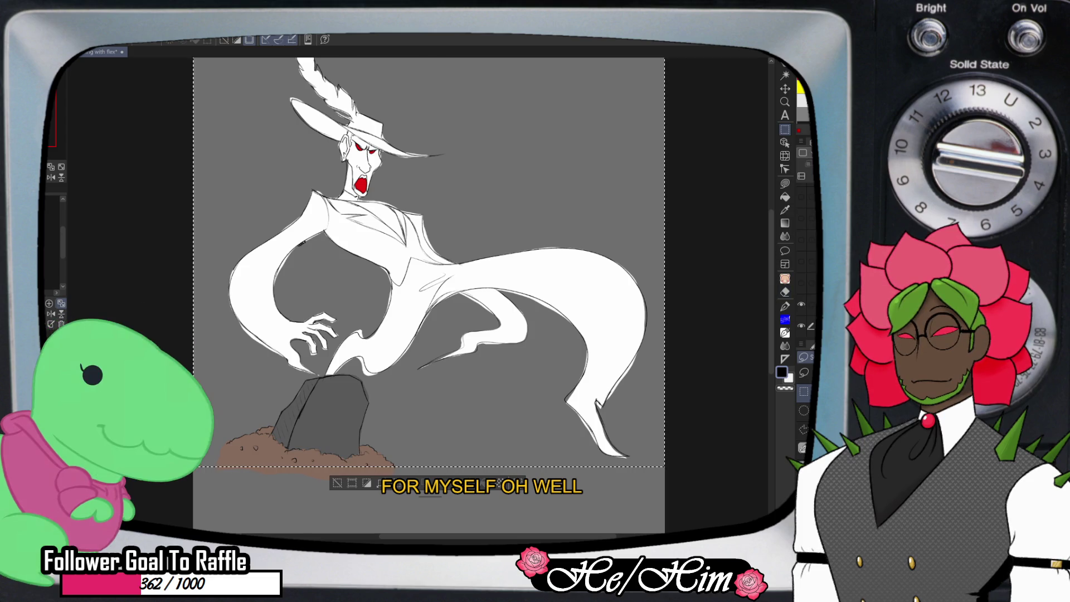
left_click(800, 260)
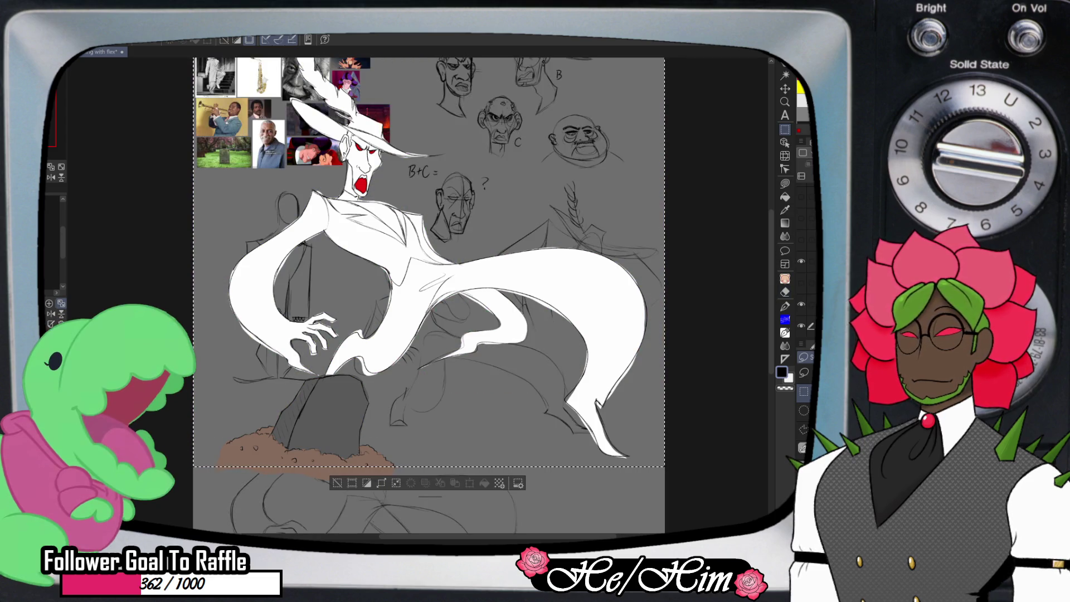
scroll(429, 295, "up", 3)
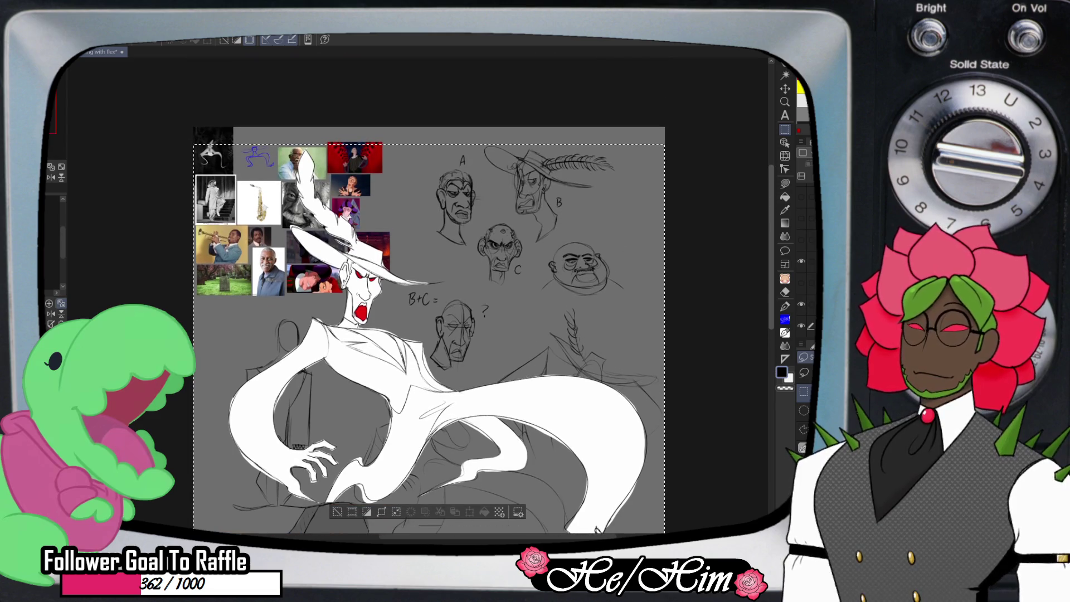
key("m")
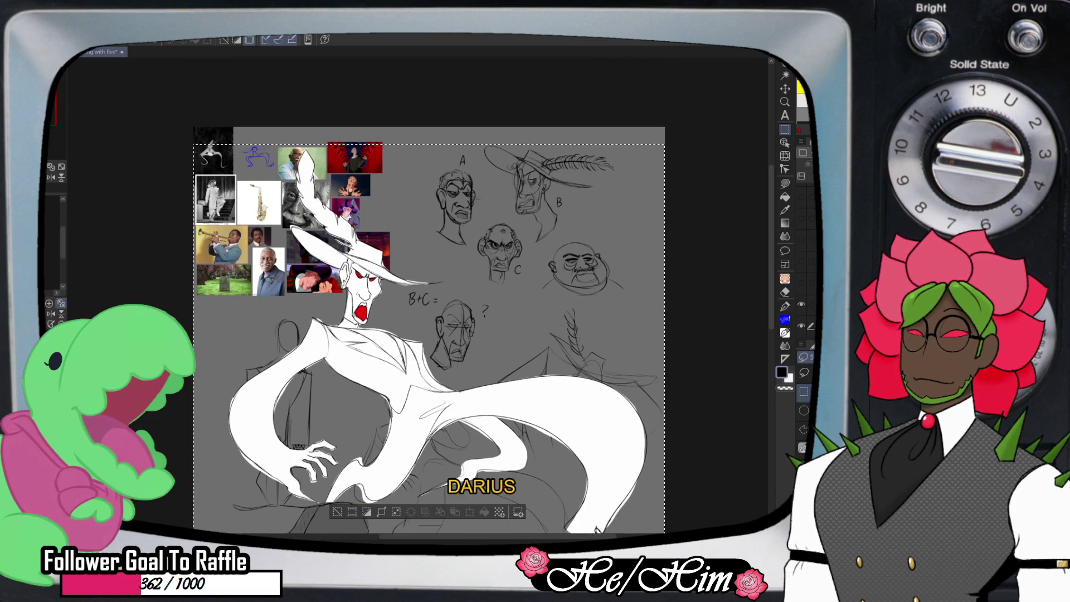
left_click(801, 261)
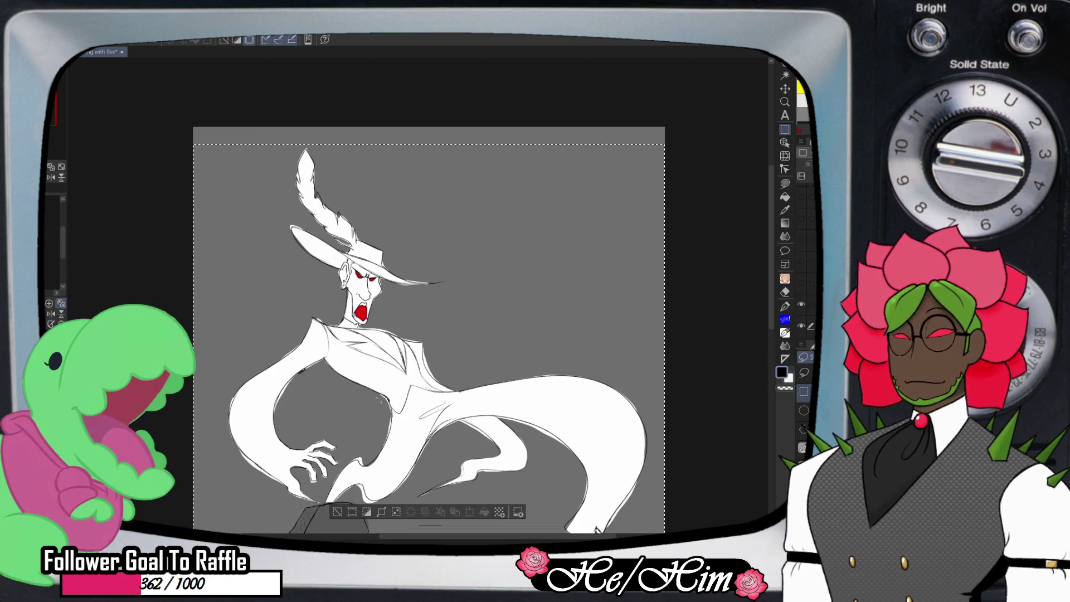
key("ctrl+d")
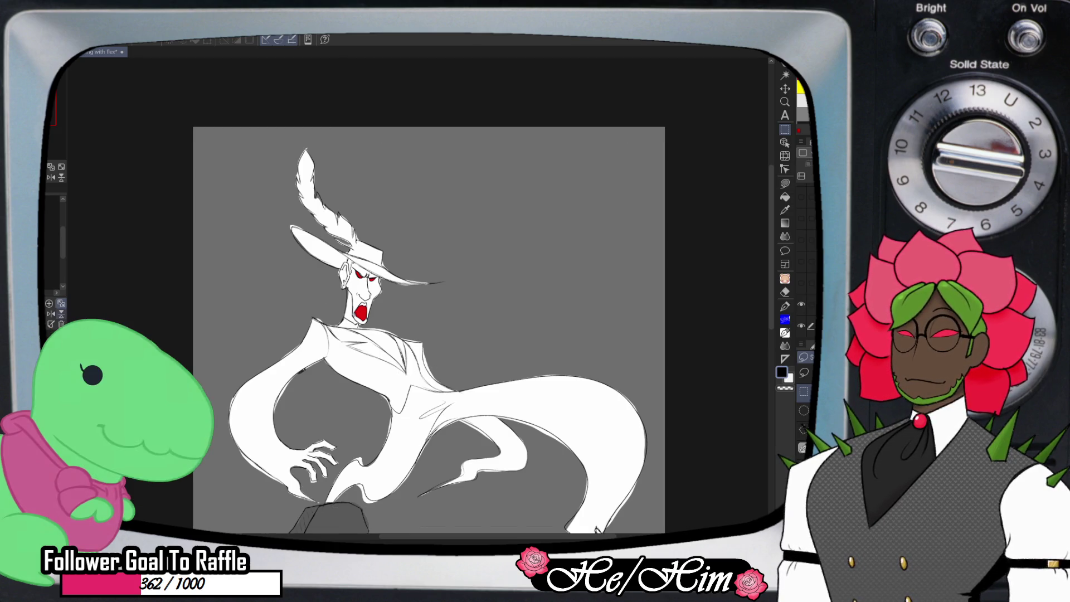
key("ctrl+0")
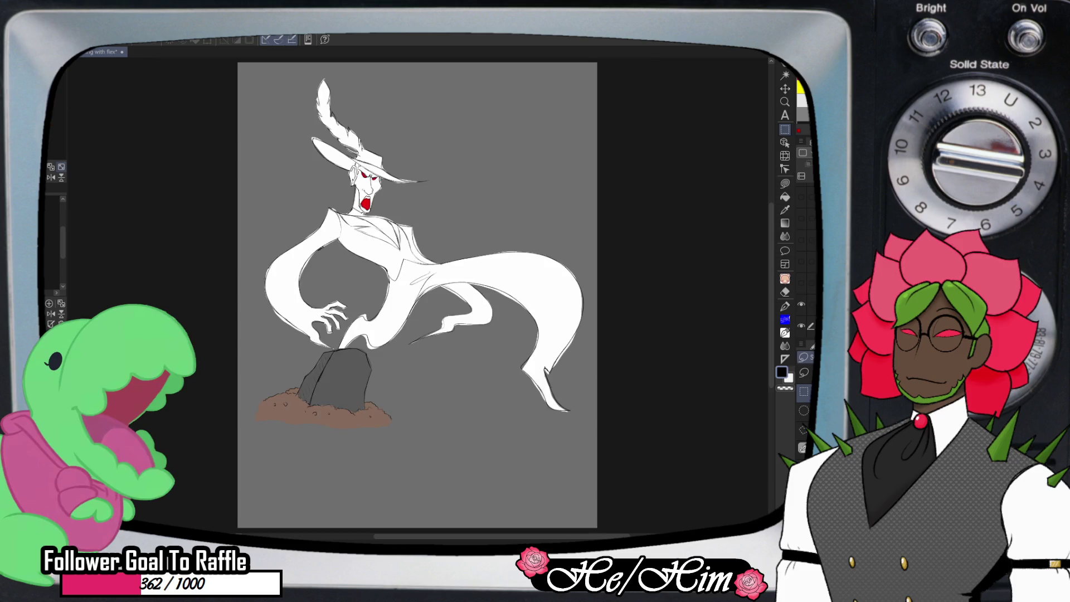
Scroll the view over the ghost in the feathered hat and its gravestone to review it
scroll(518, 155, "up", 1)
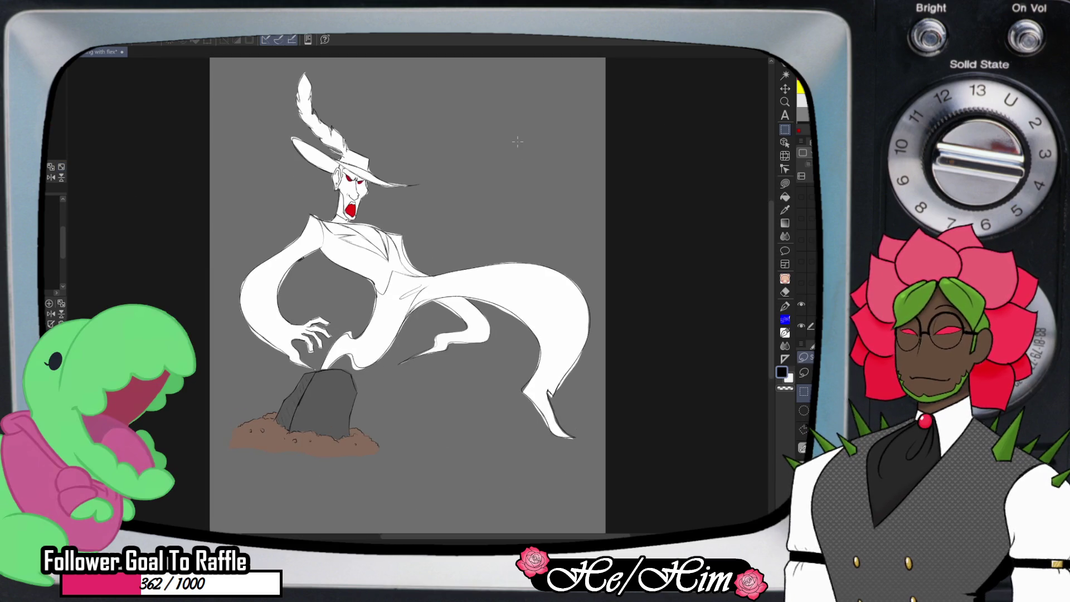
scroll(518, 155, "up", 1)
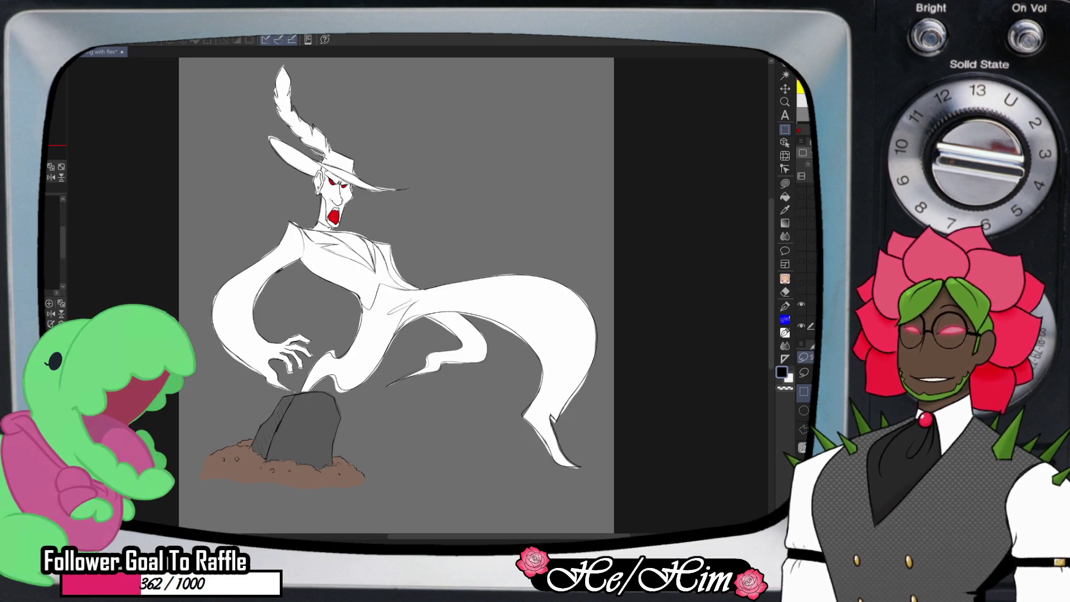
Move the dark reference image to the canvas's upper right and save the document
scroll(803, 279, "down", 2)
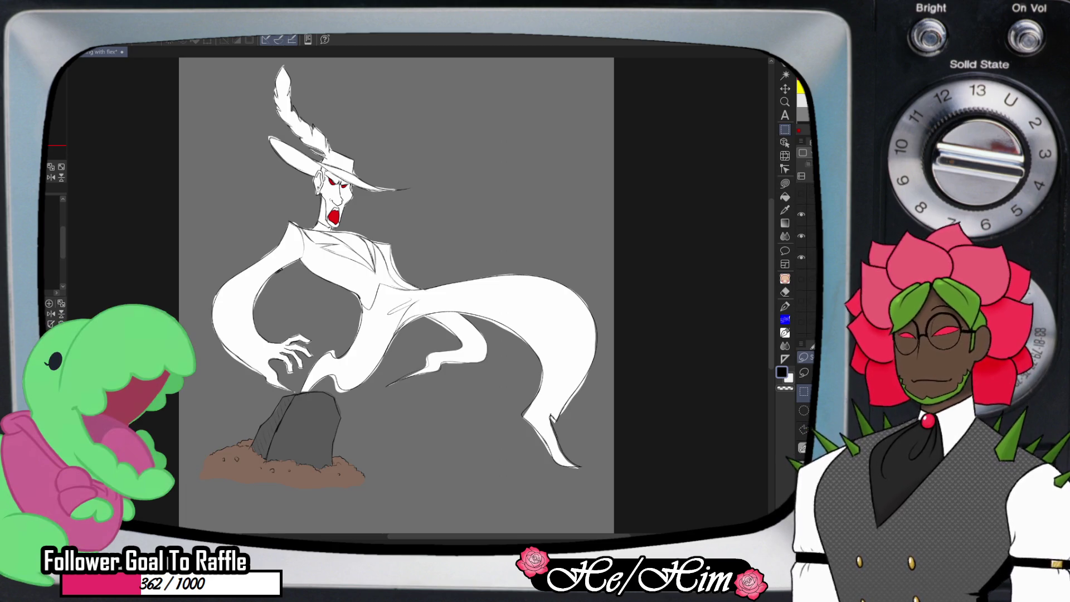
left_click(819, 214)
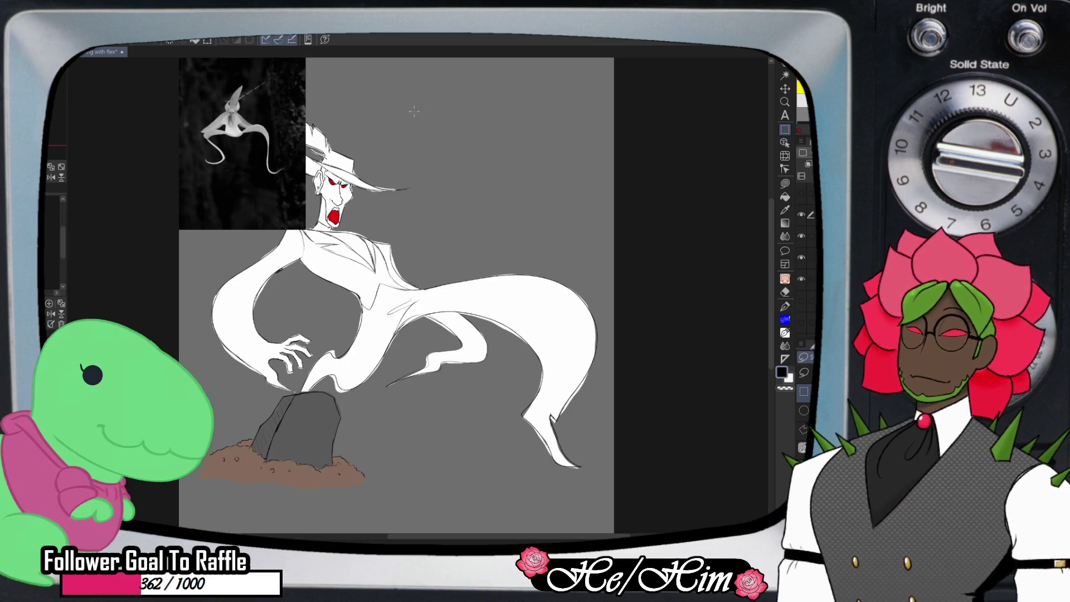
key("t")
left_click_drag(242, 143, 496, 167)
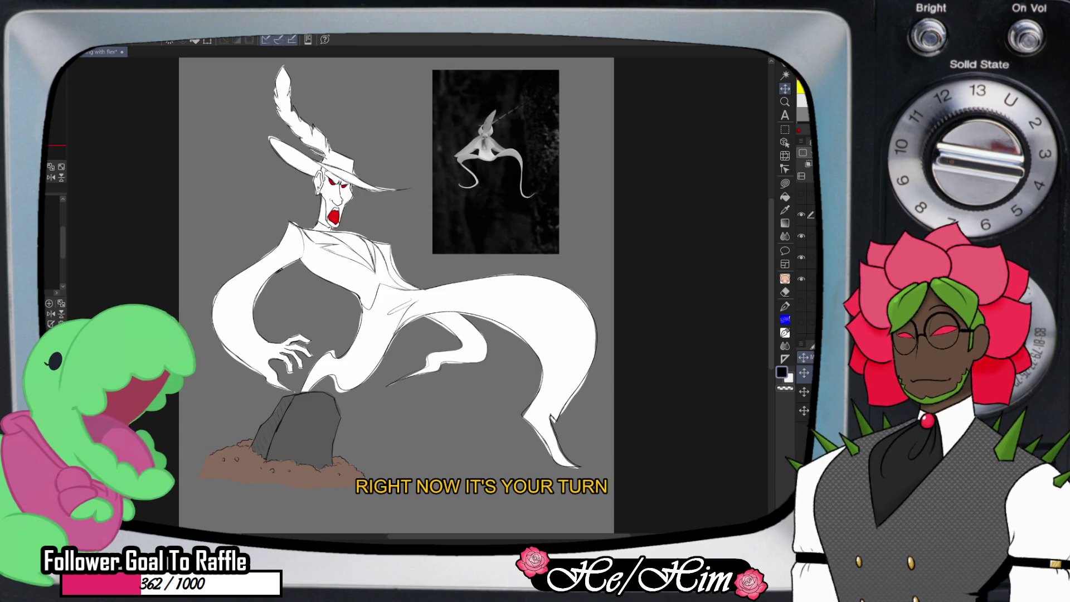
key("ctrl+s")
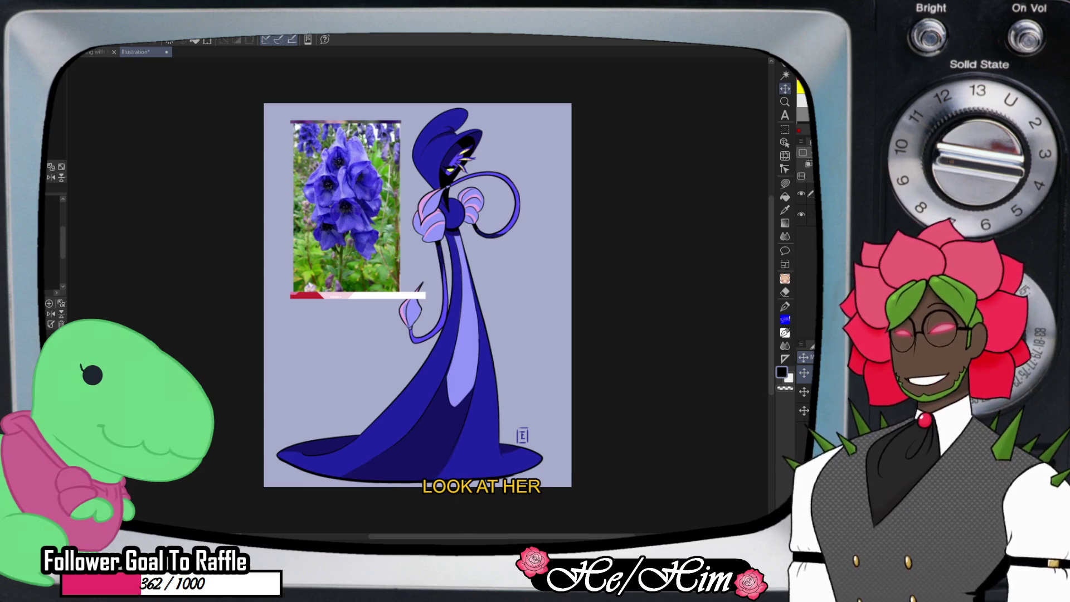
scroll(469, 135, "up", 1)
scroll(469, 135, "up", 1)
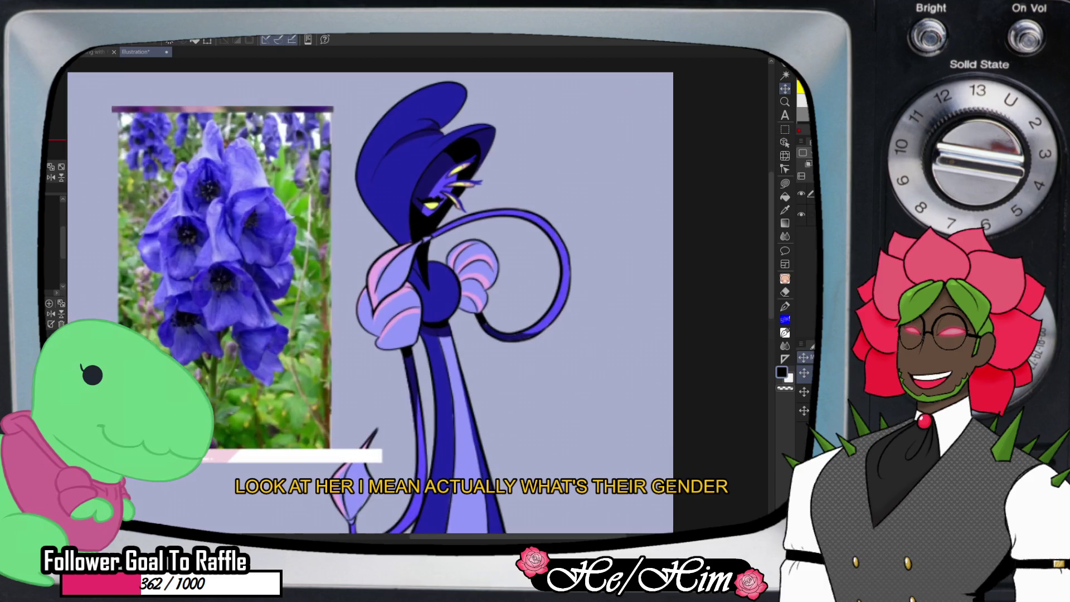
scroll(449, 181, "down", 1)
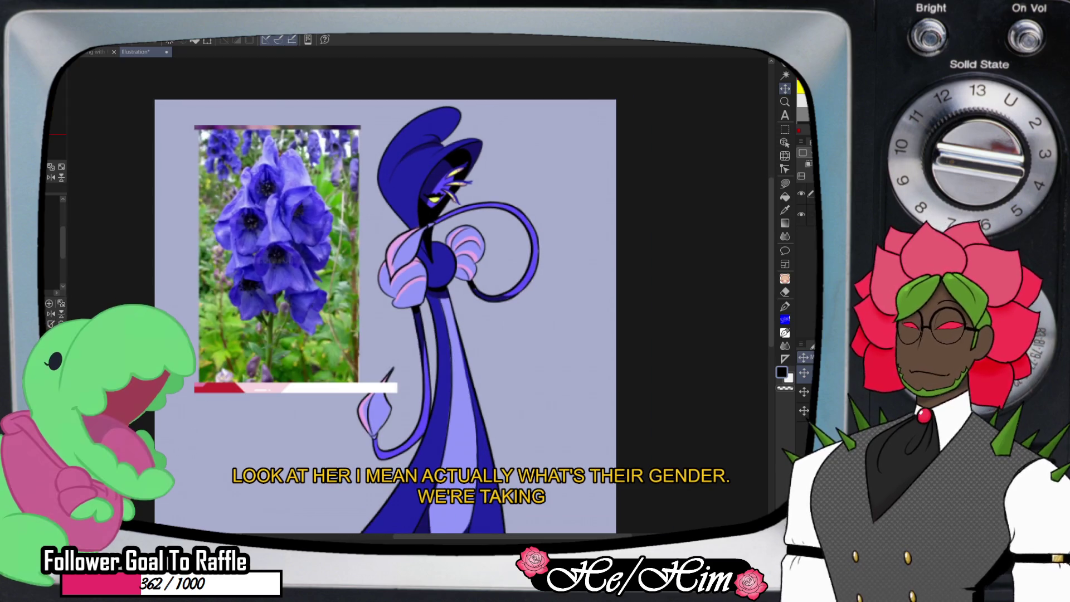
scroll(448, 182, "down", 1)
scroll(449, 181, "down", 1)
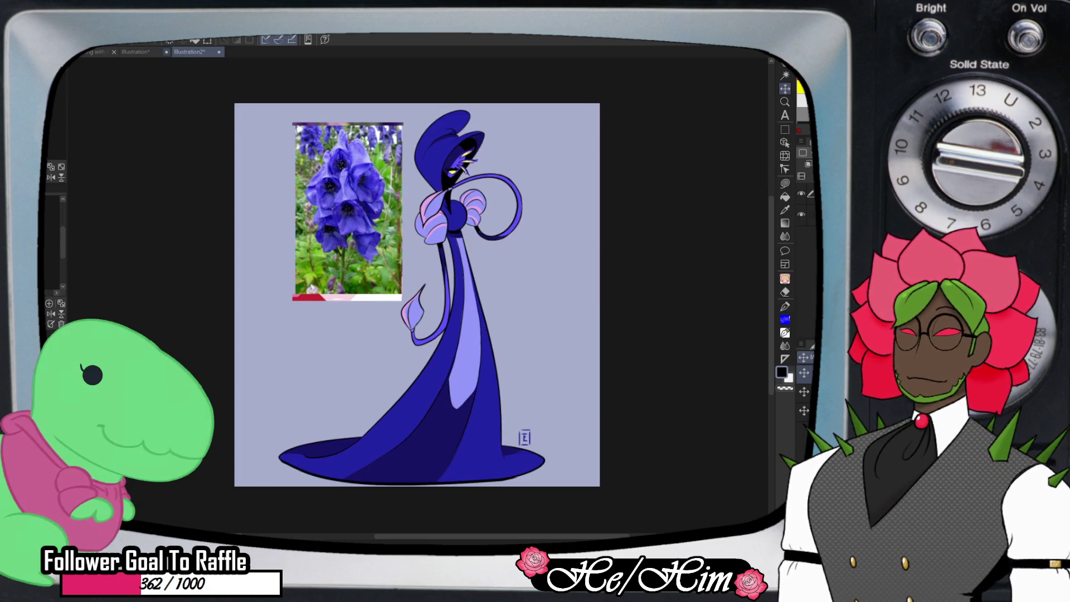
Close the Illustration document, then scroll around the remaining Illustration2 aconite canvas
left_click(135, 52)
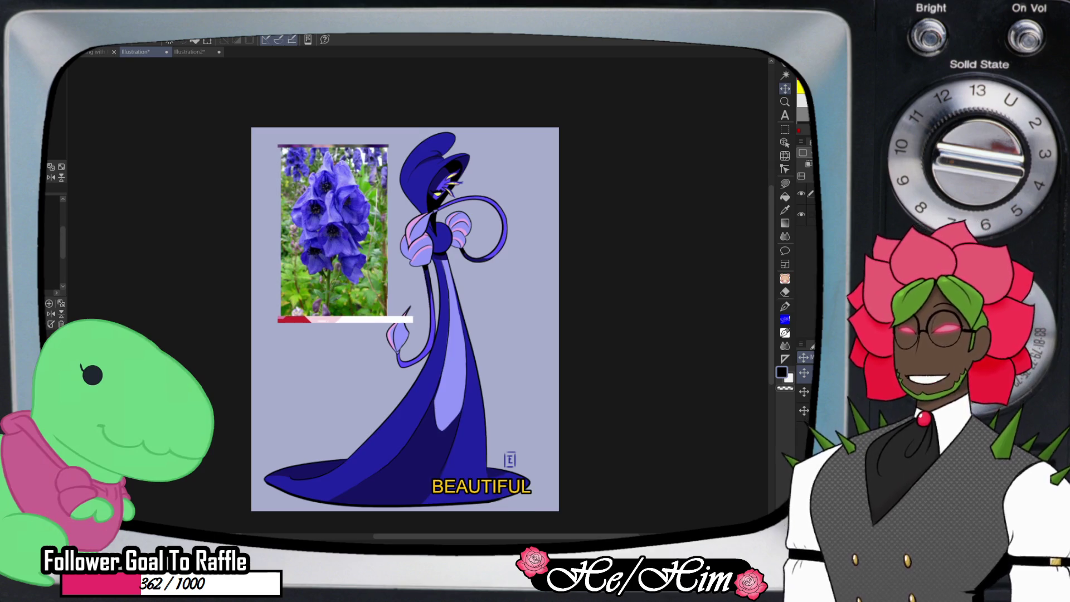
key("ctrl+w")
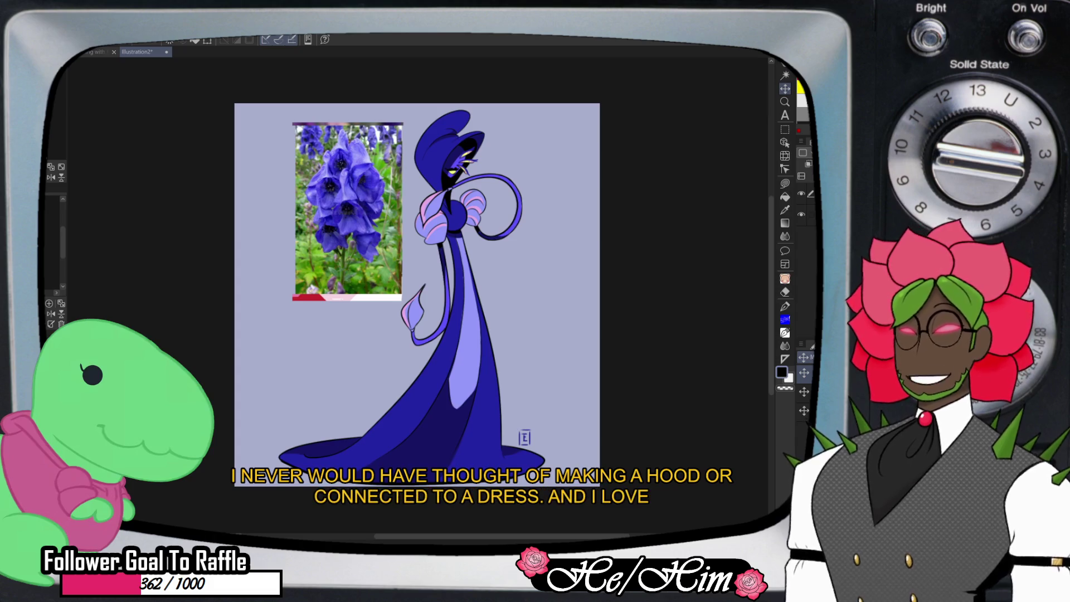
scroll(479, 143, "up", 5)
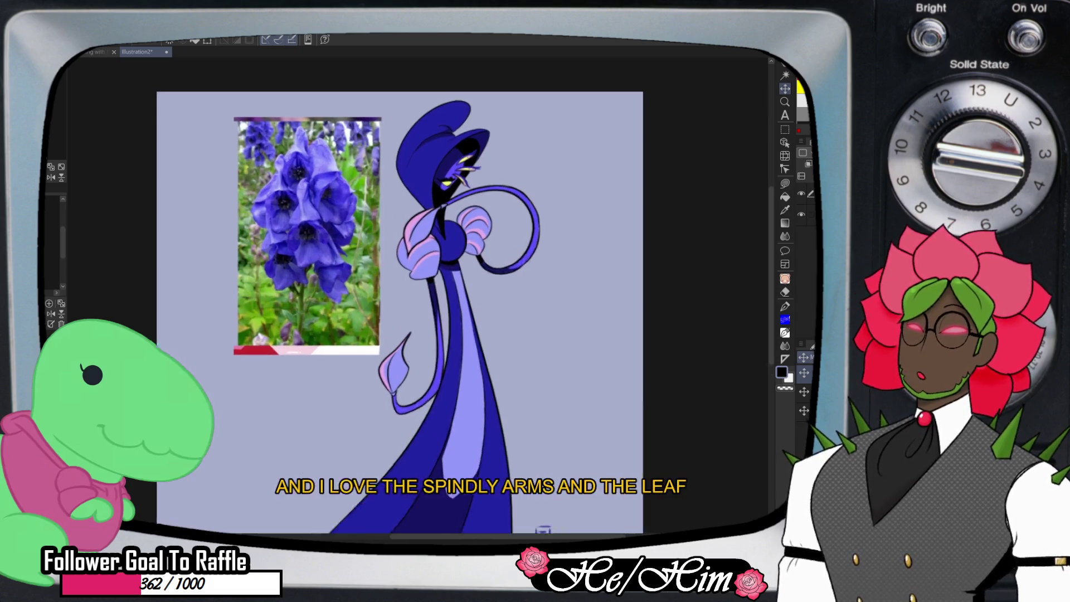
scroll(508, 151, "up", 1)
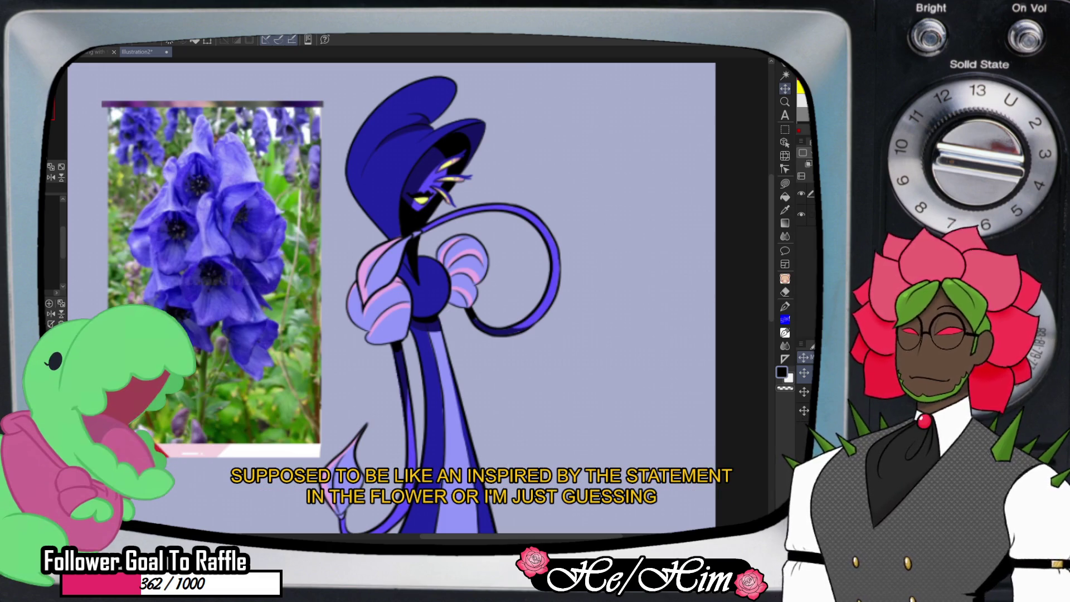
scroll(432, 158, "down", 1)
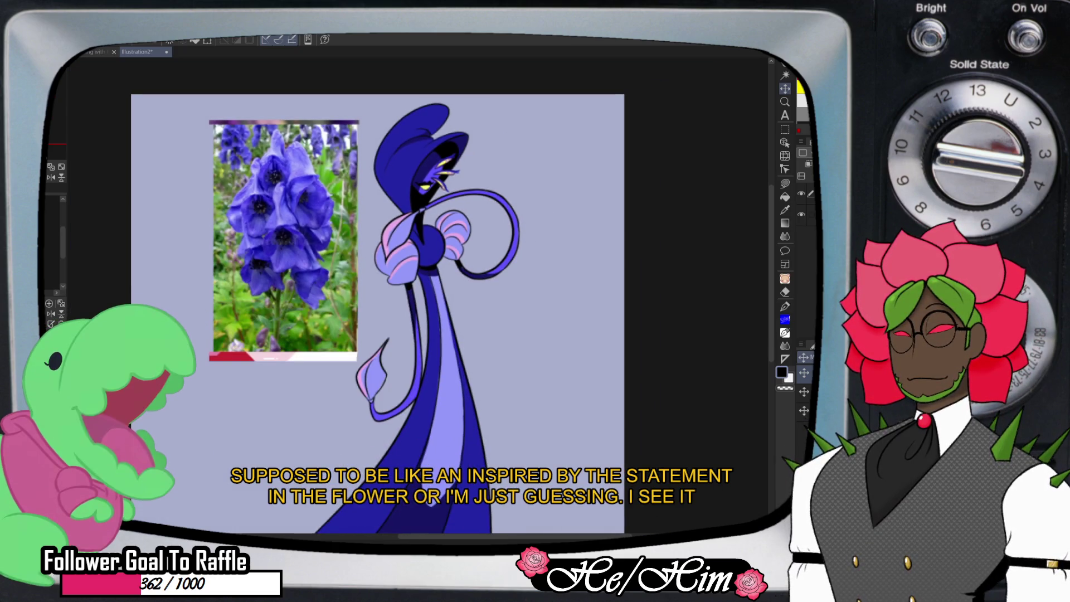
scroll(446, 167, "up", 1)
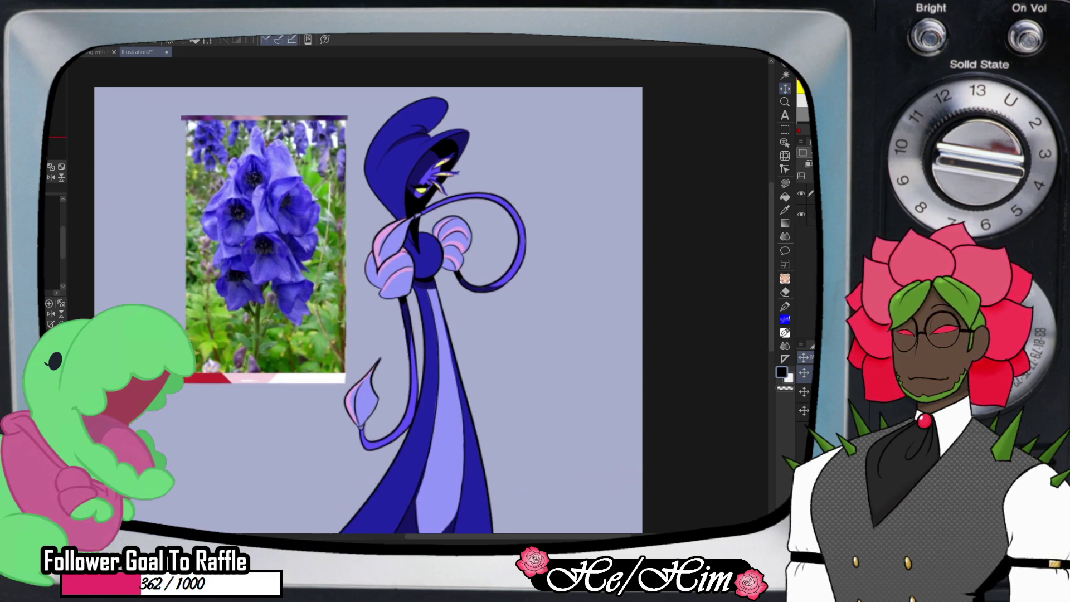
scroll(446, 167, "up", 1)
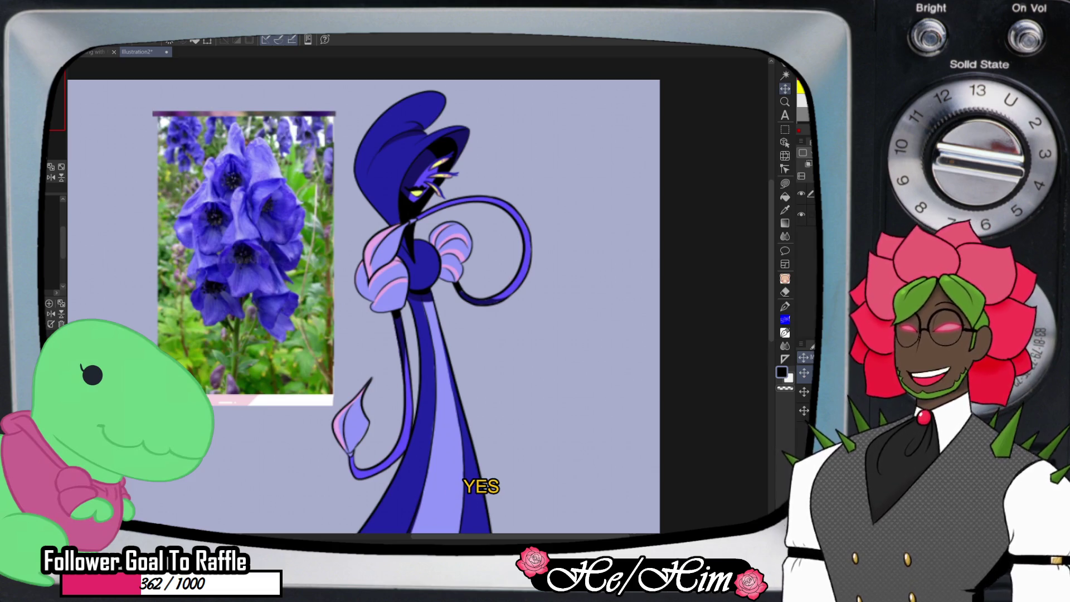
scroll(416, 211, "down", 1)
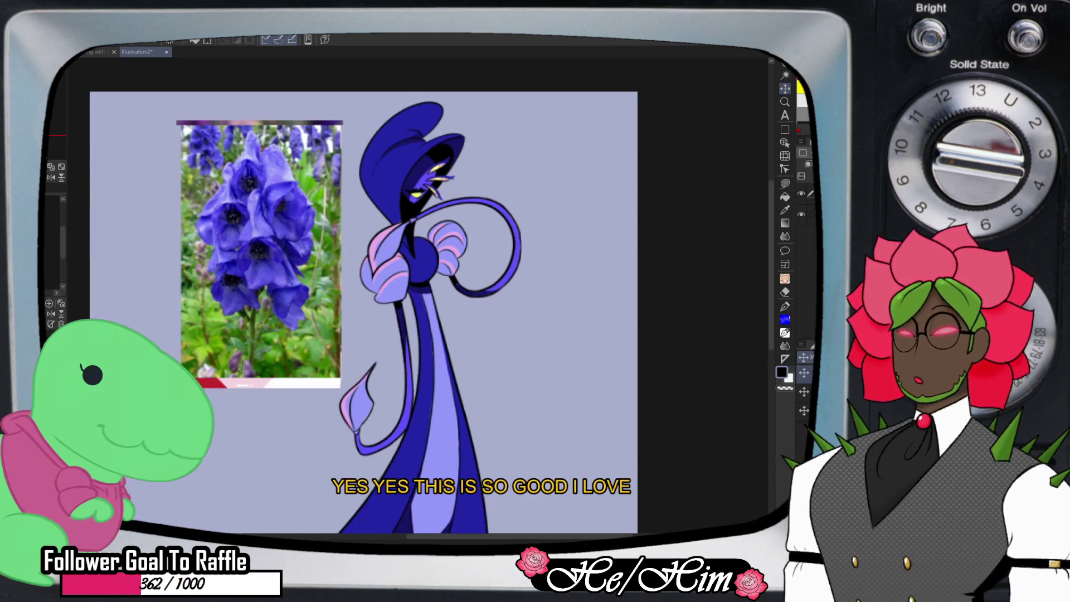
scroll(415, 211, "down", 2)
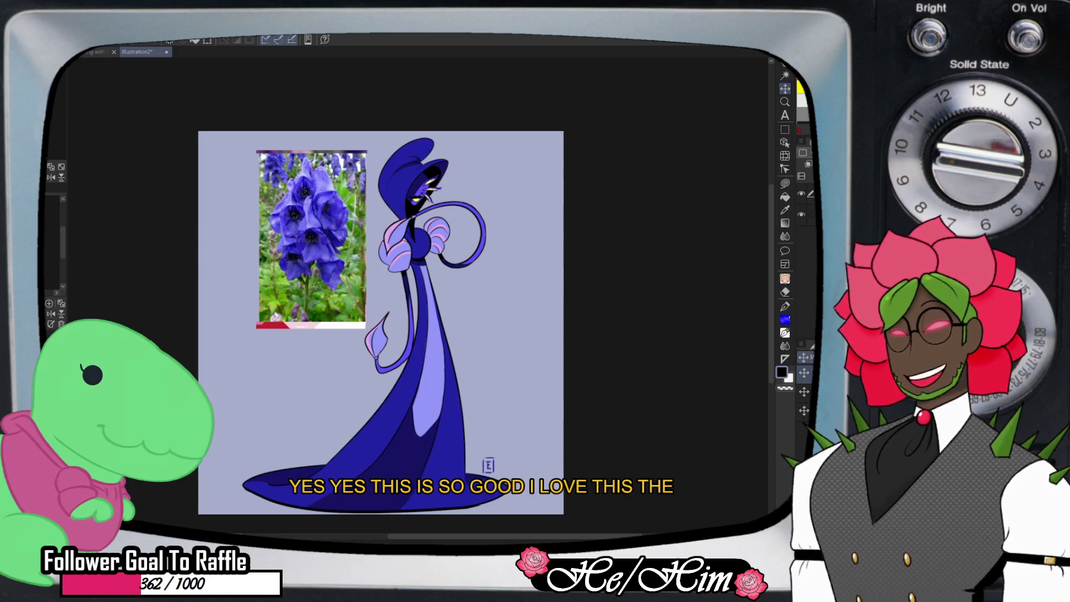
scroll(418, 210, "down", 1)
scroll(418, 210, "down", 1)
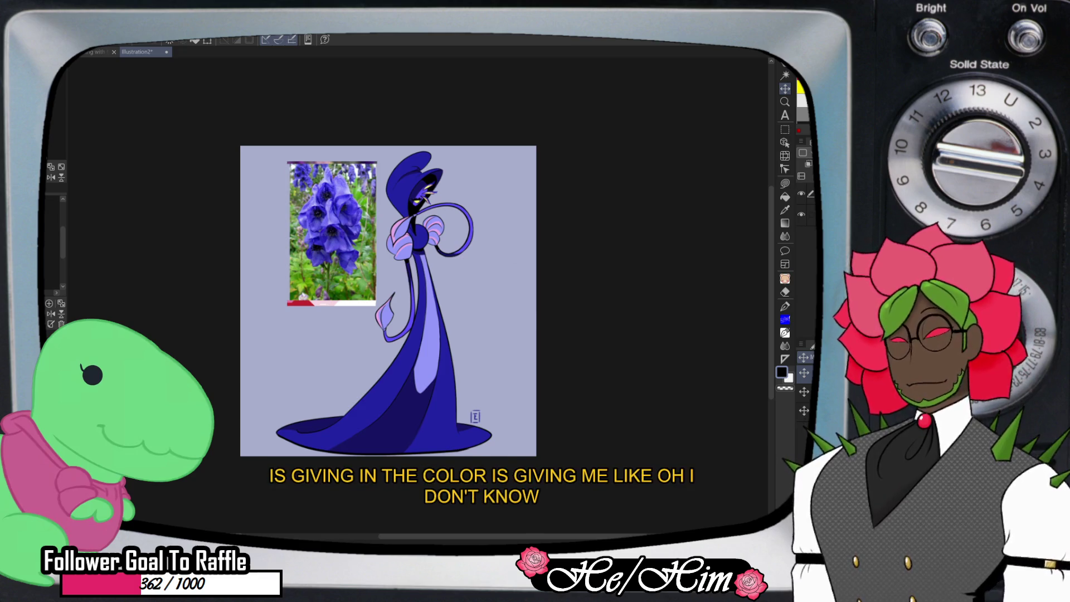
scroll(431, 197, "up", 2)
scroll(431, 196, "up", 2)
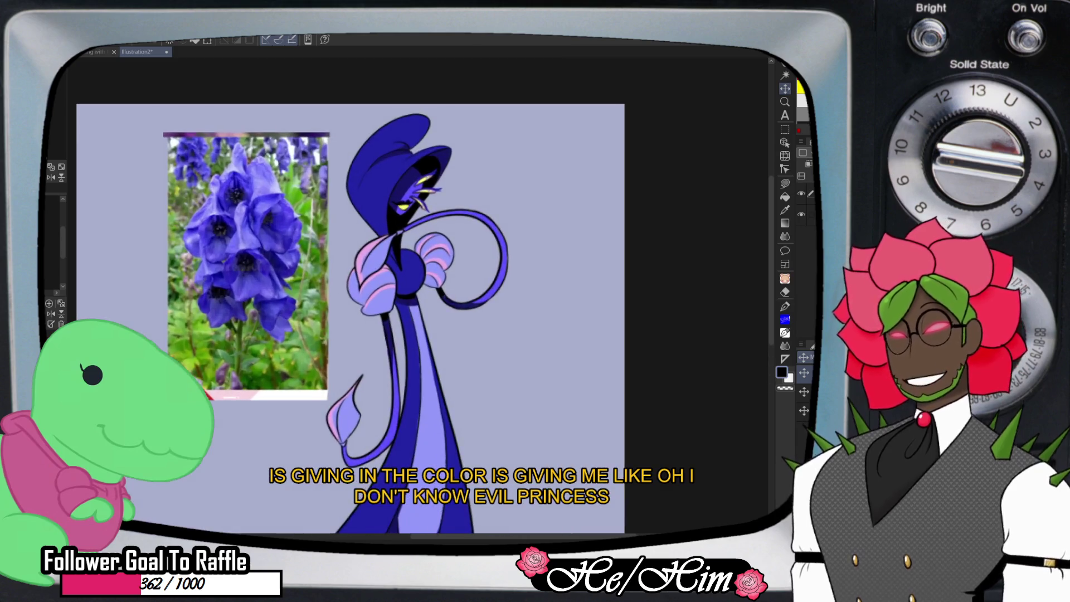
scroll(431, 197, "up", 2)
scroll(429, 197, "down", 2)
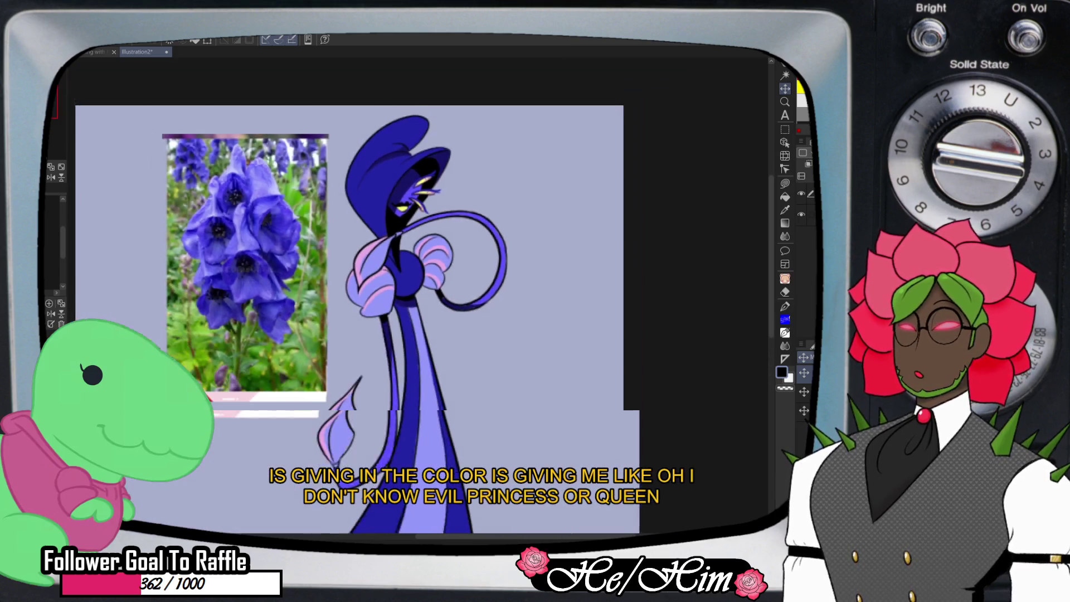
scroll(429, 197, "down", 2)
scroll(429, 197, "down", 2)
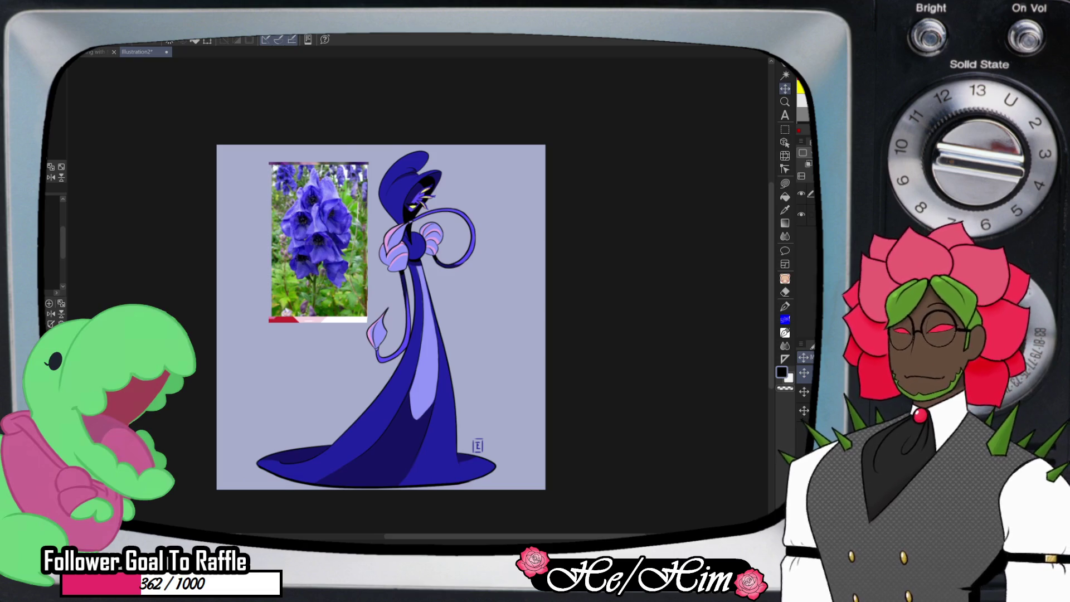
scroll(378, 445, "up", 1)
scroll(375, 440, "up", 1)
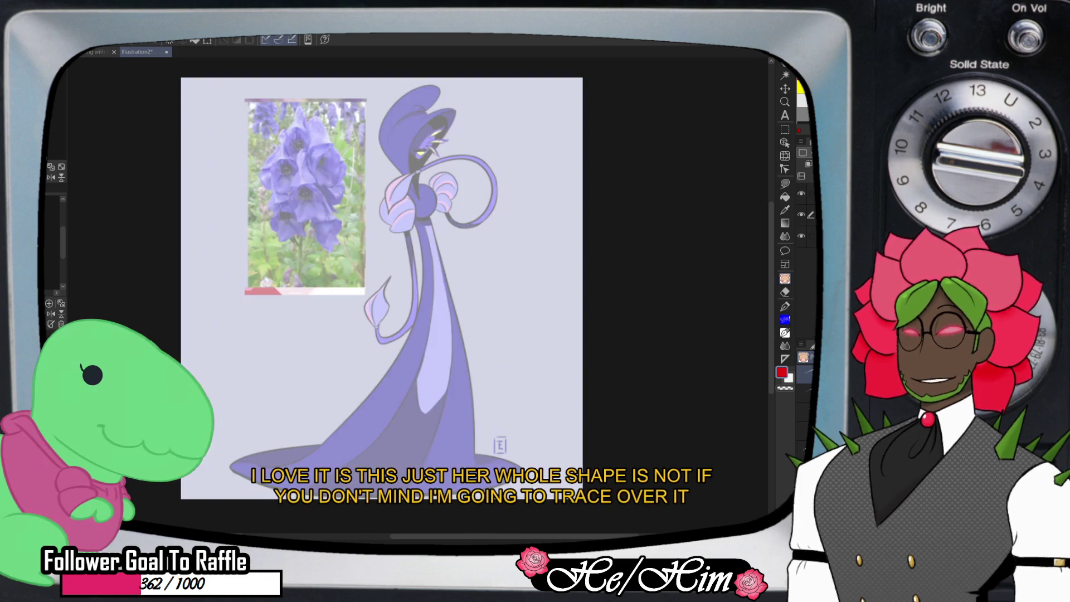
Trace red lines along the gown, tail loop, left arm and head, then hide them and show the original
left_click(802, 193)
mouse_move(266, 468)
left_mouse_down()
mouse_move(379, 381)
mouse_move(415, 222)
left_mouse_up()
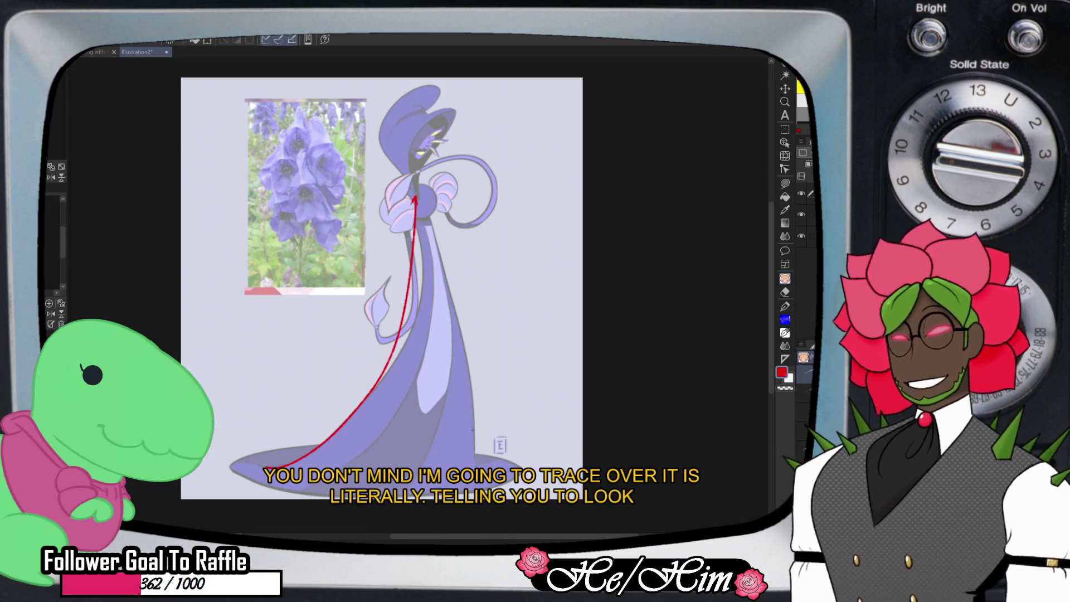
left_click_drag(474, 451, 430, 198)
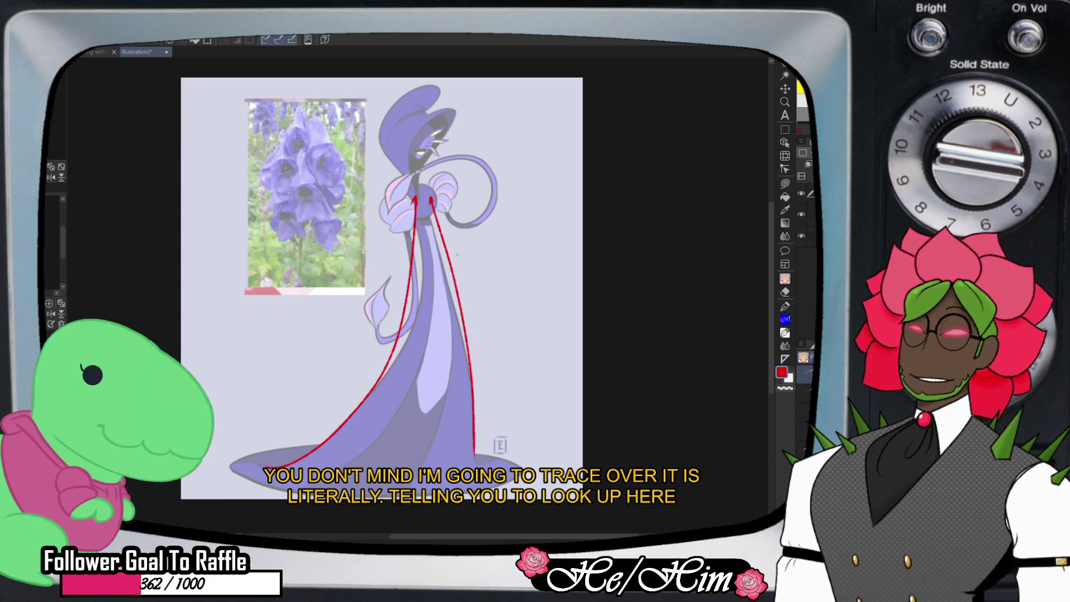
left_click_drag(468, 227, 446, 154)
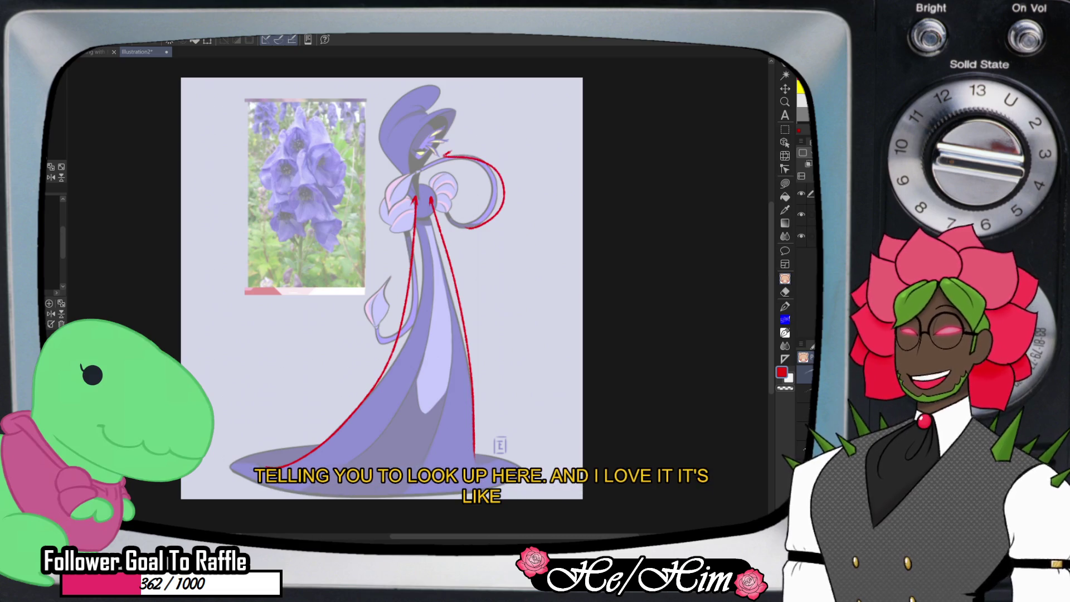
left_click_drag(397, 237, 384, 340)
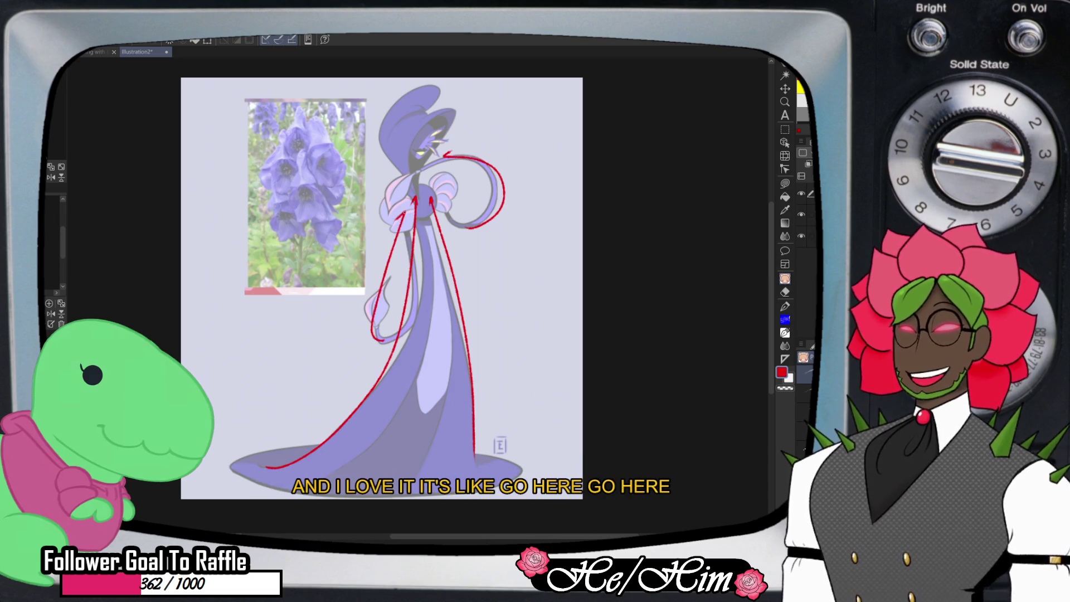
left_click_drag(435, 109, 425, 110)
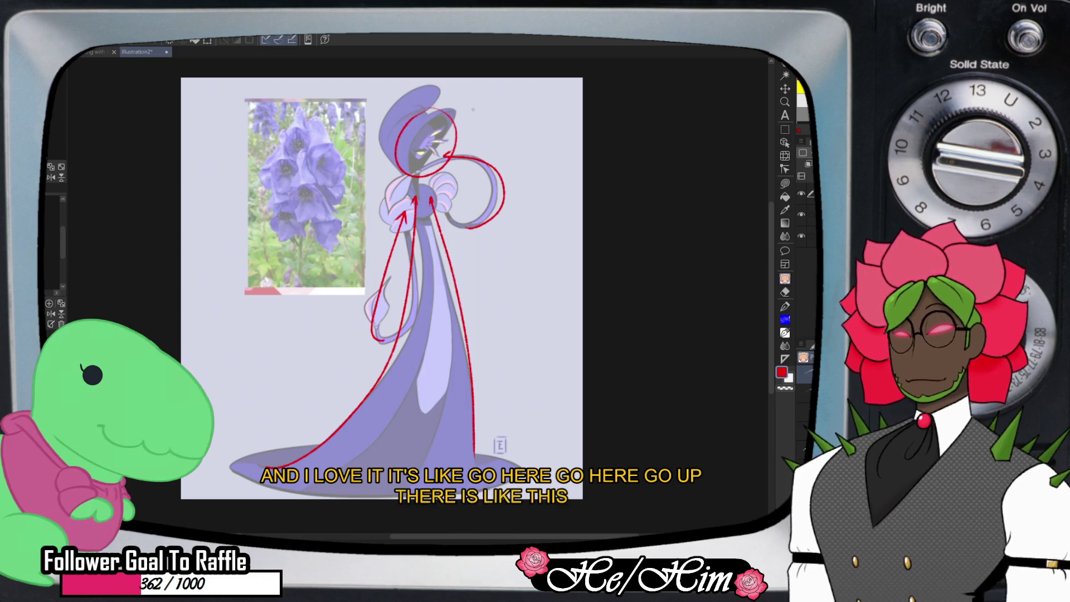
left_click(801, 193)
left_click(808, 215)
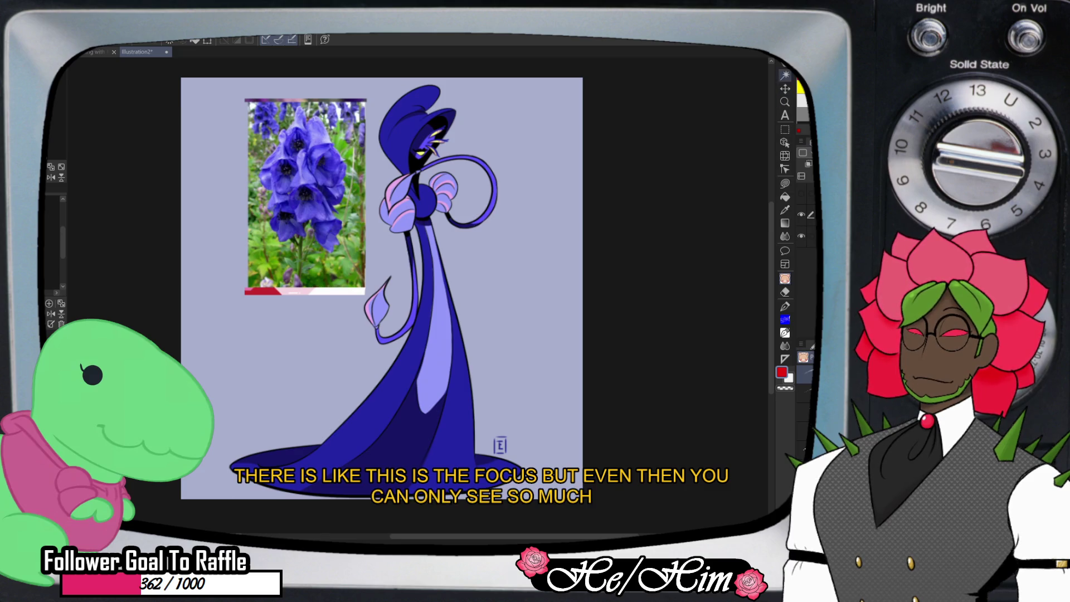
Zoom in on the aconite character's head, then back out to the full-colour figure
key("slash")
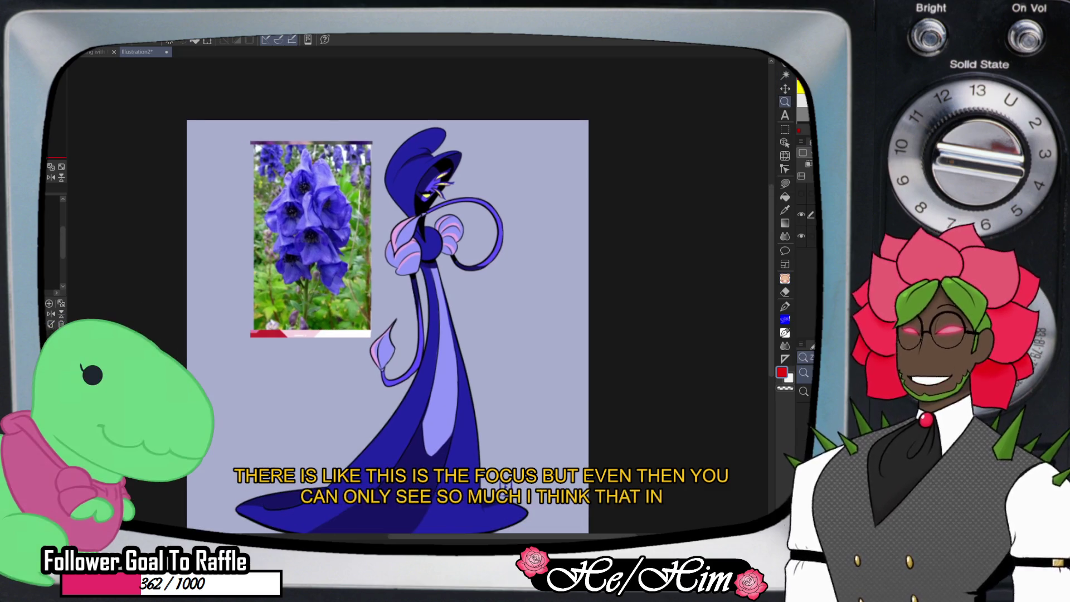
scroll(463, 150, "up", 2)
scroll(463, 150, "up", 1)
scroll(463, 150, "up", 1)
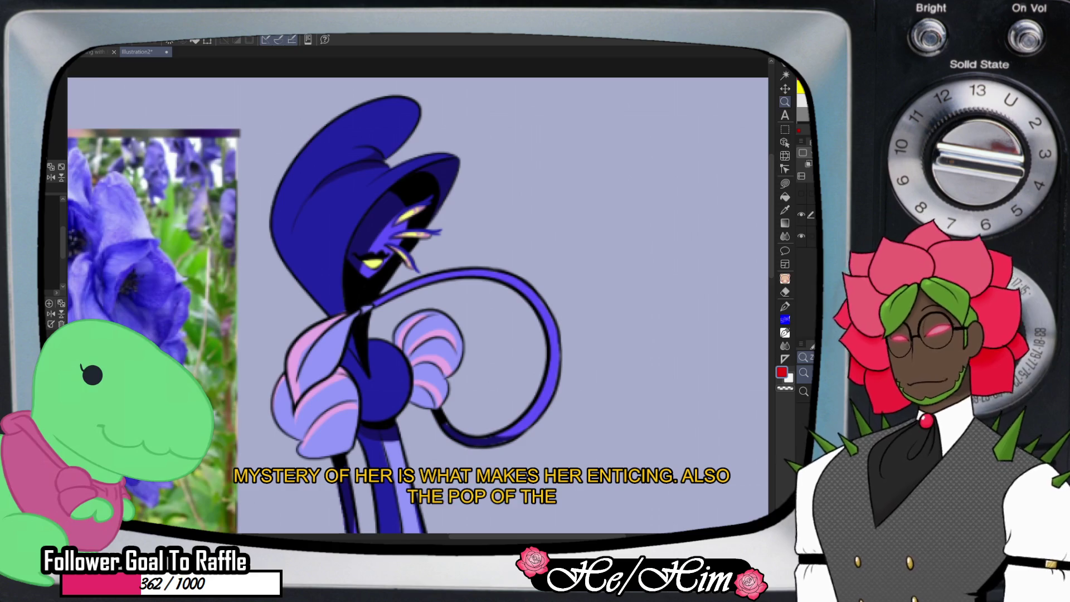
scroll(390, 445, "up", 2)
scroll(391, 446, "up", 2)
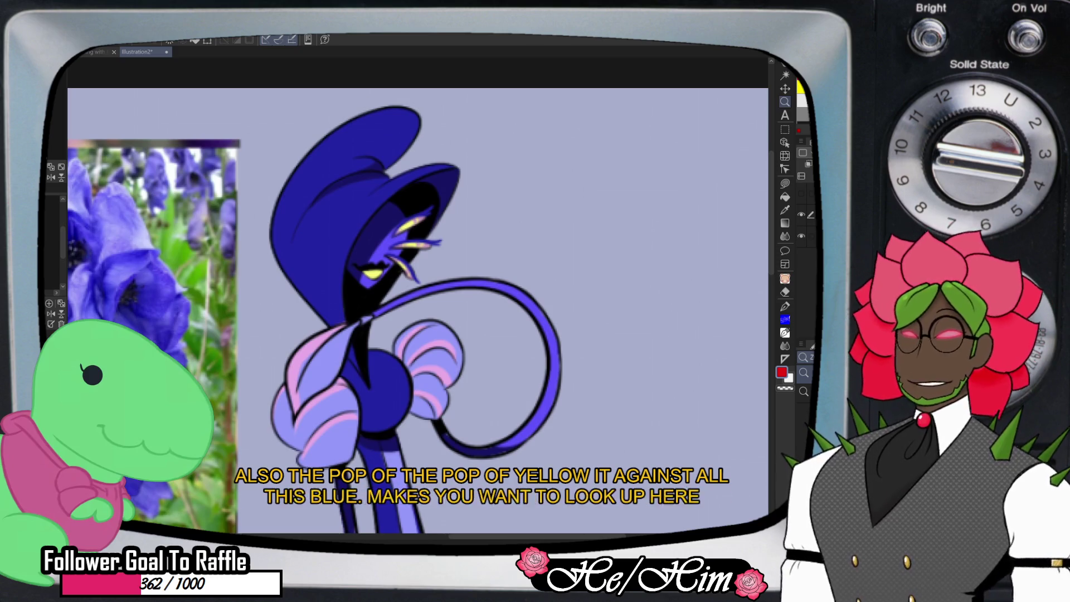
scroll(390, 306, "down", 3)
scroll(390, 306, "down", 2)
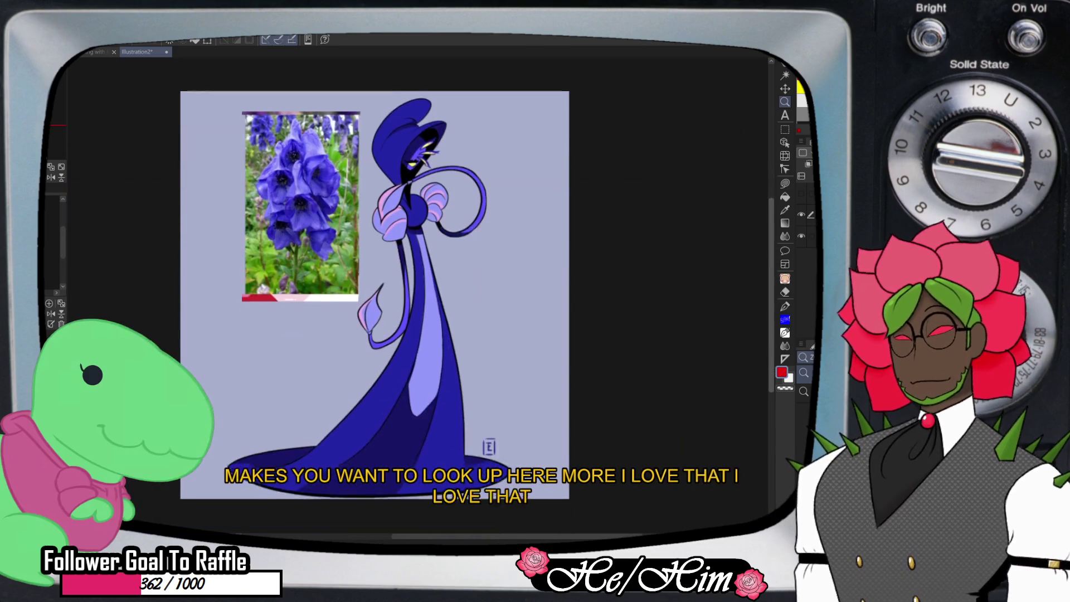
scroll(374, 289, "down", 1)
scroll(375, 290, "up", 1)
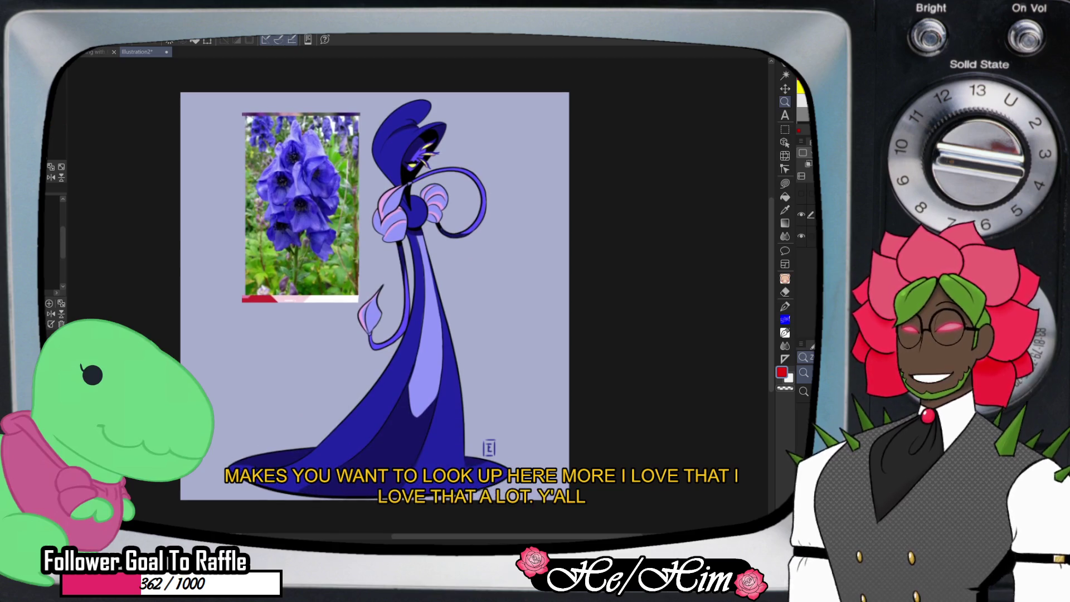
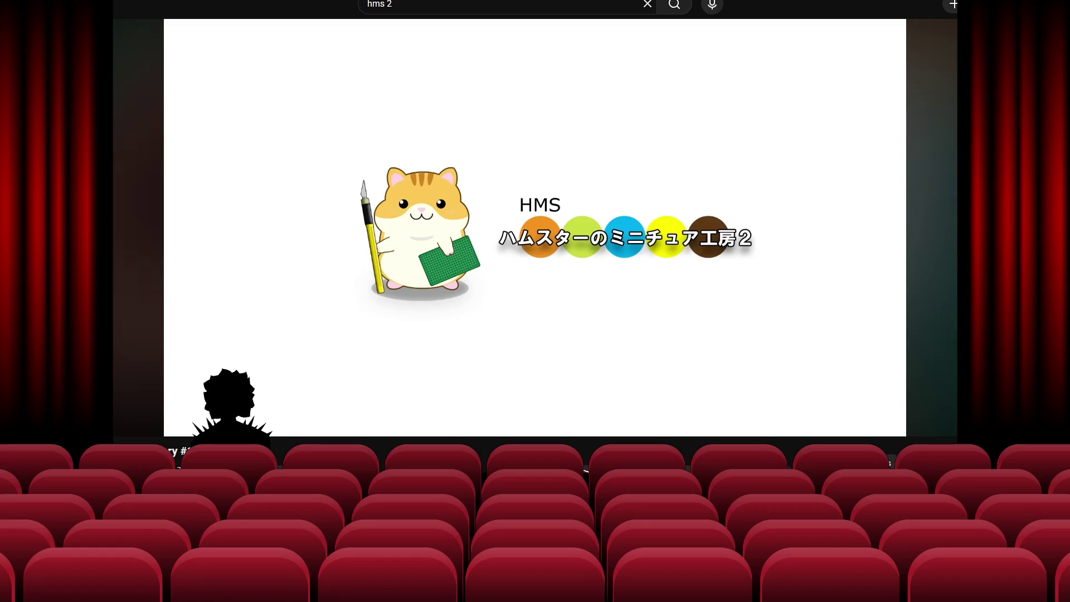
Pause the miniature-craft video playing in YouTube
mouse_move(331, 290)
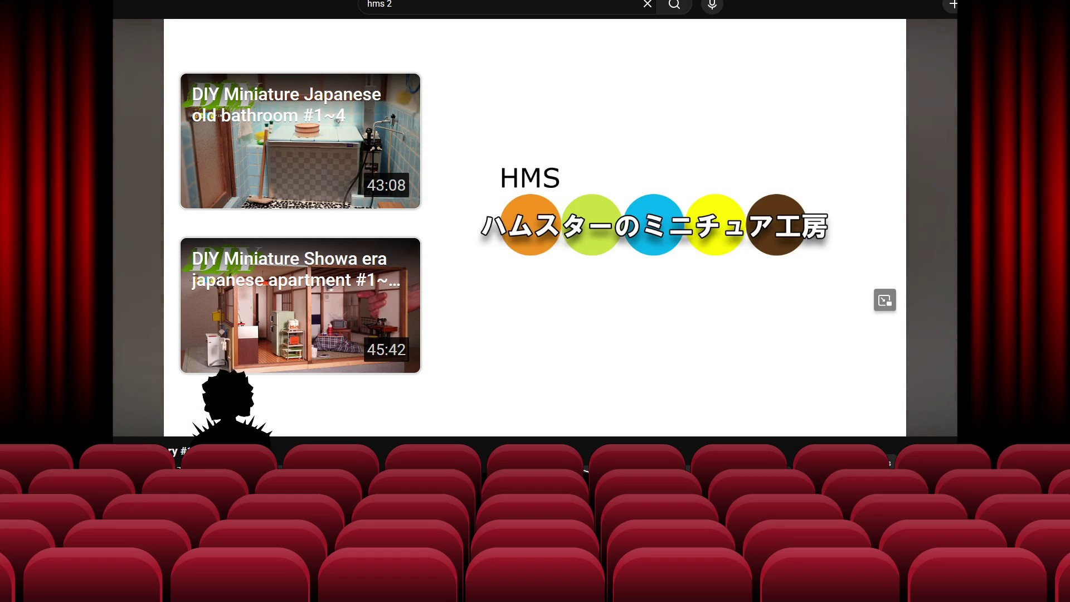
left_click(318, 420)
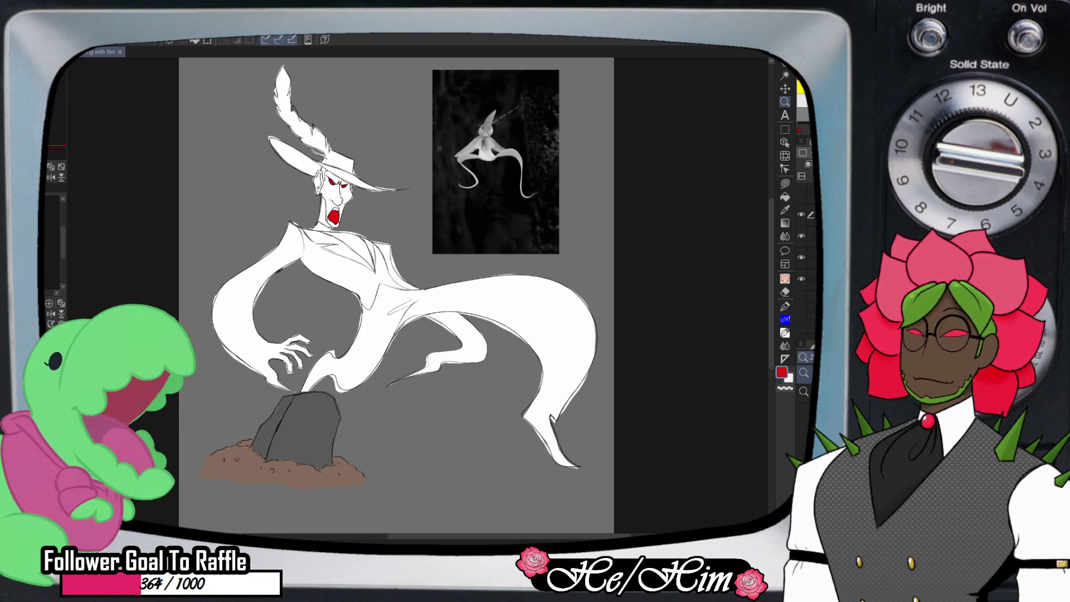
Paste and undo the fungus photo, then briefly toggle the rough sketch and reference collage layers
key("ctrl+v")
key("ctrl+z")
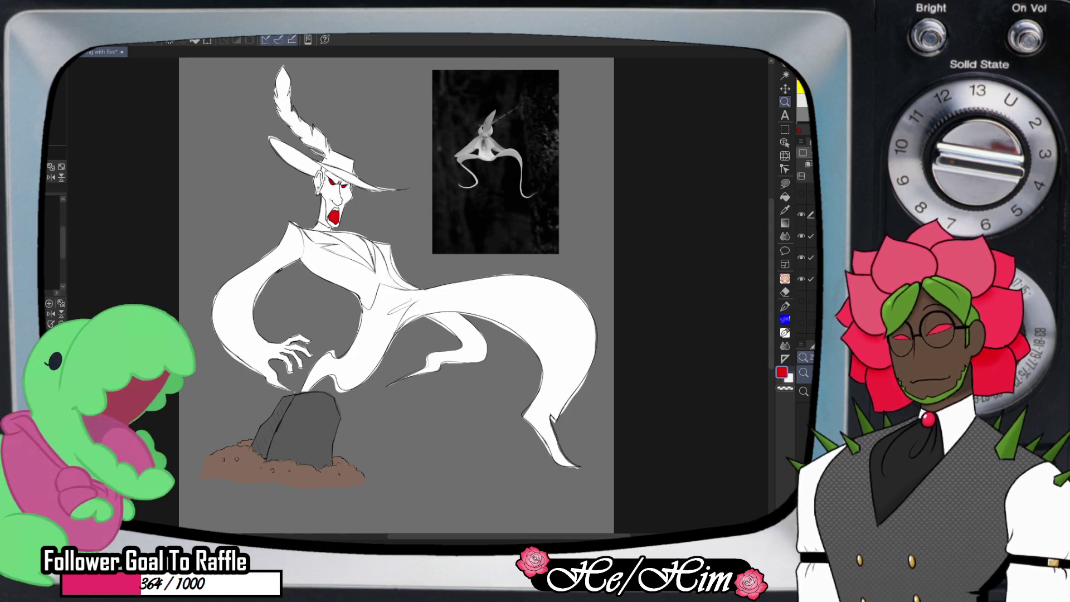
key("shift+alt+e")
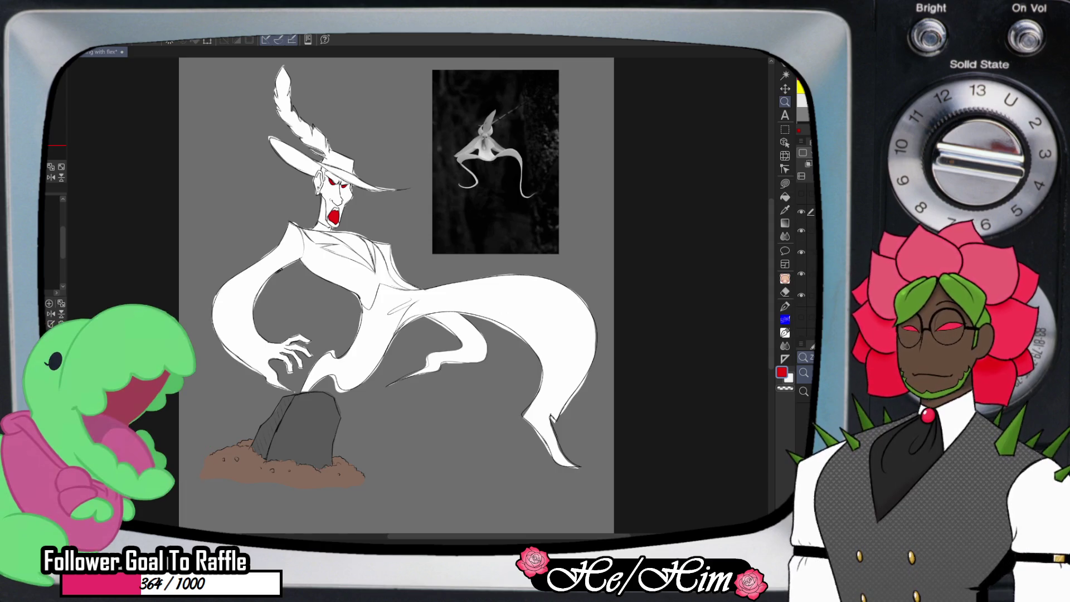
left_click(801, 234)
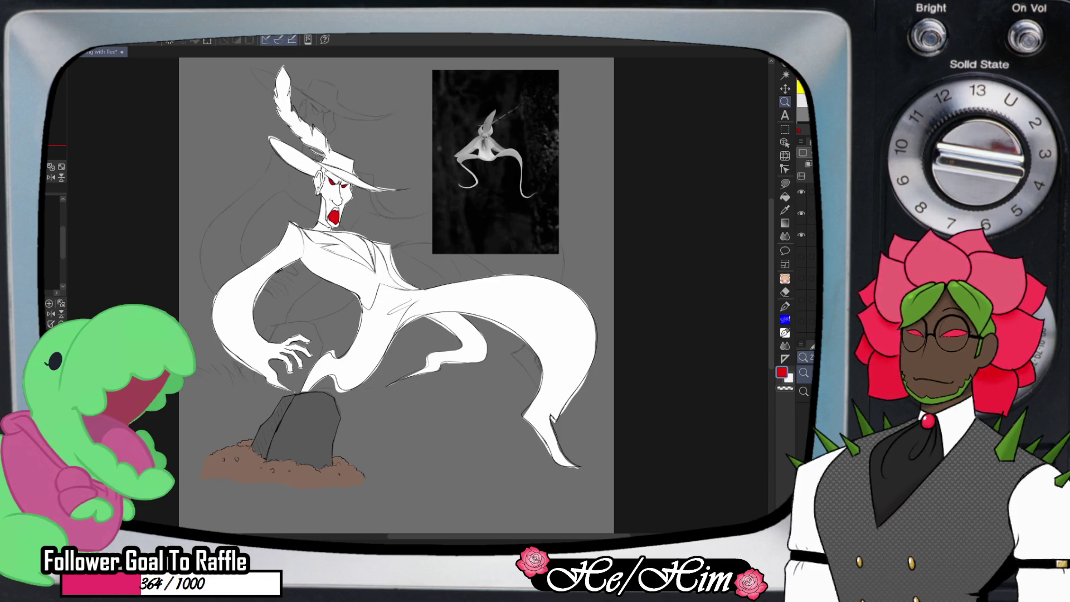
left_click(801, 235)
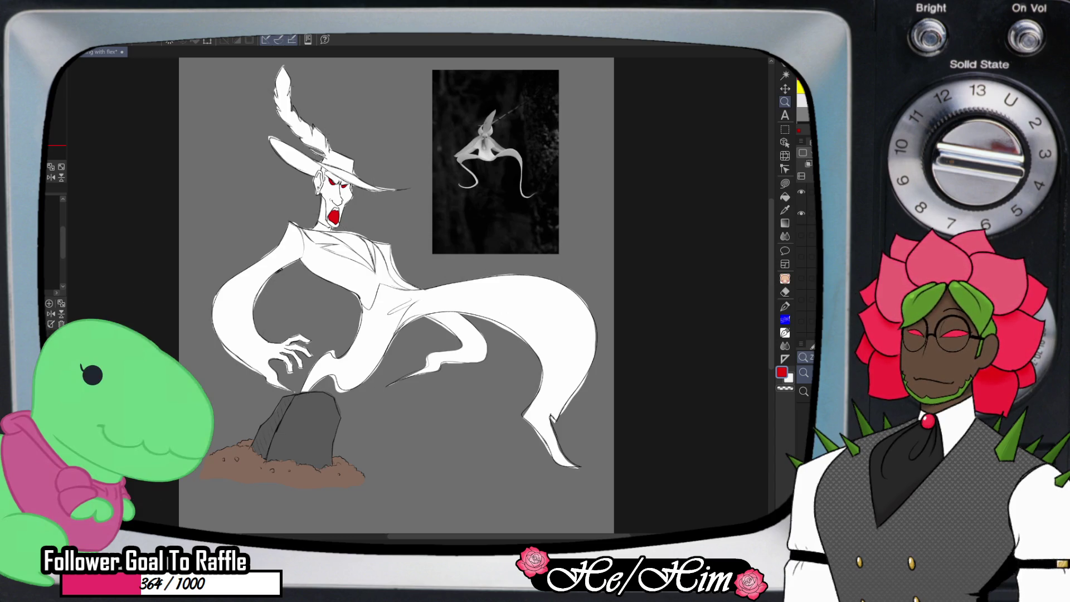
left_click(800, 277)
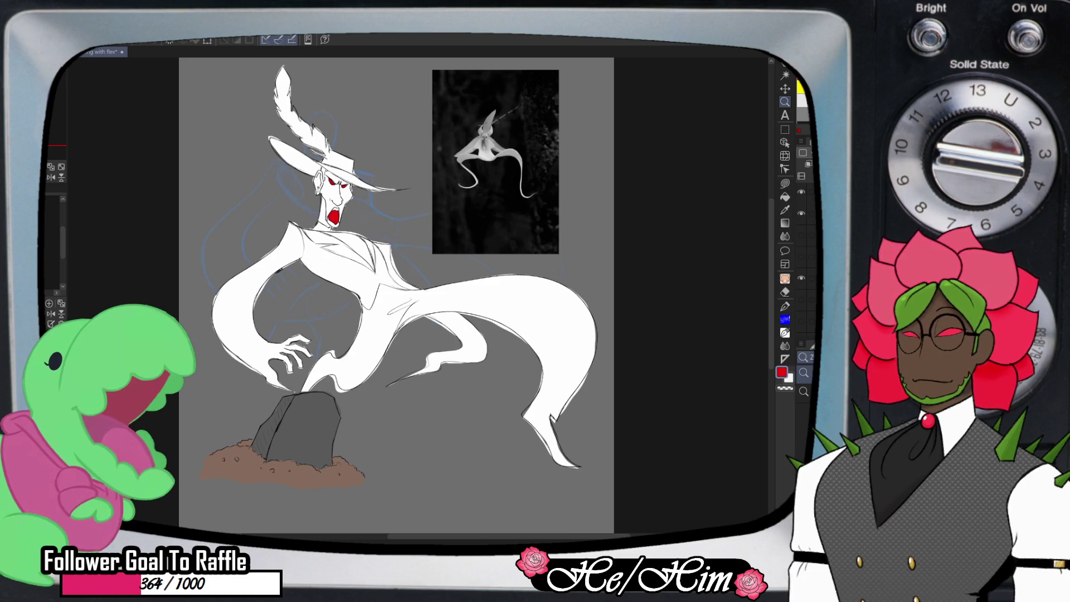
left_click(801, 299)
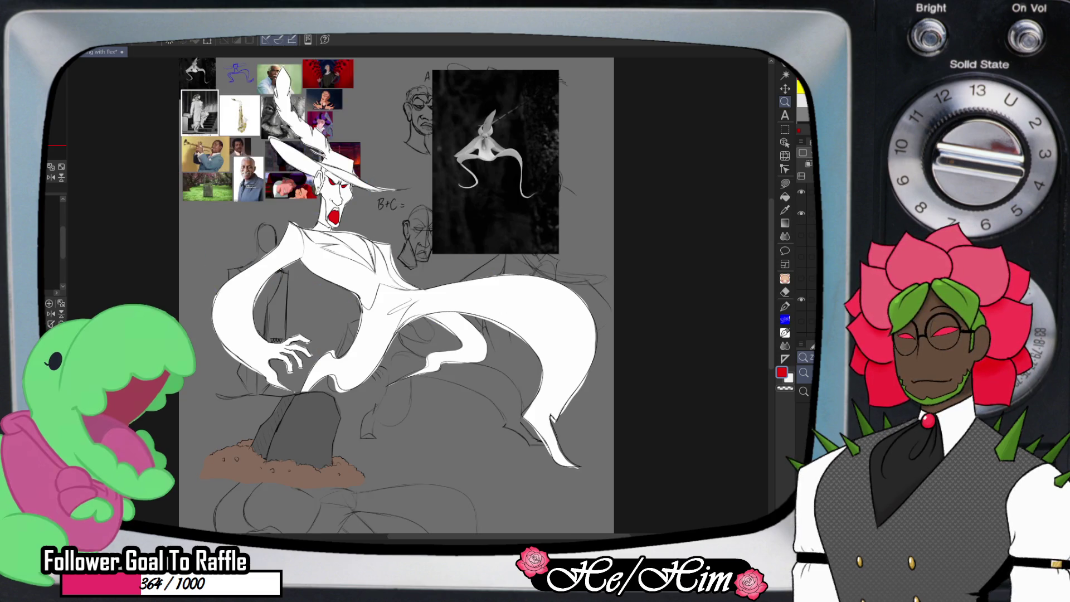
left_click(801, 299)
Move a layer higher in the stack, hide the ghost drawing and reference, and show the fungus photo
left_click_drag(808, 299, 807, 197)
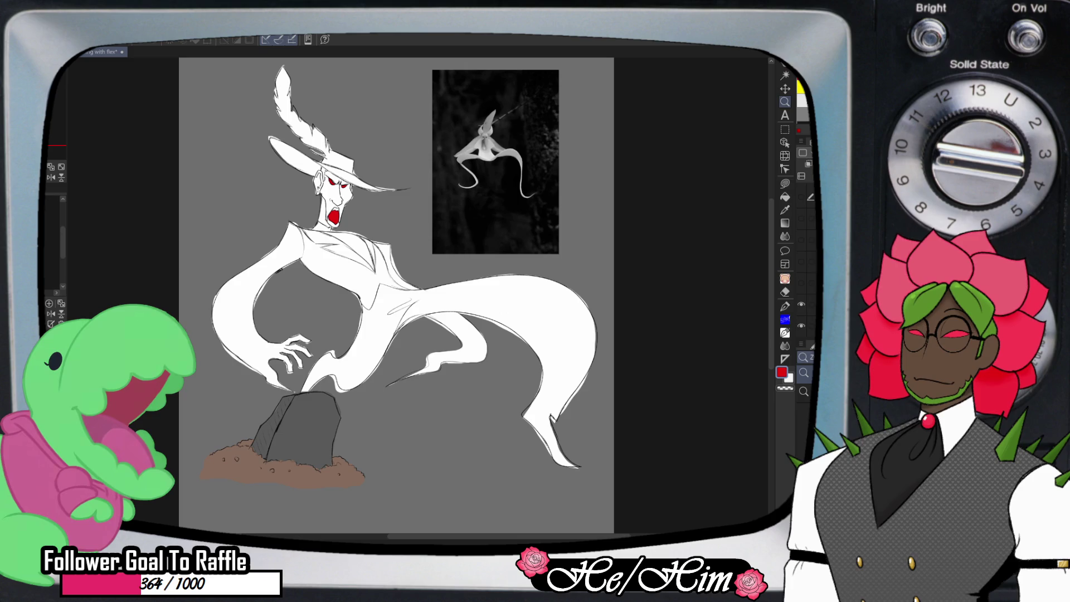
left_click(807, 325)
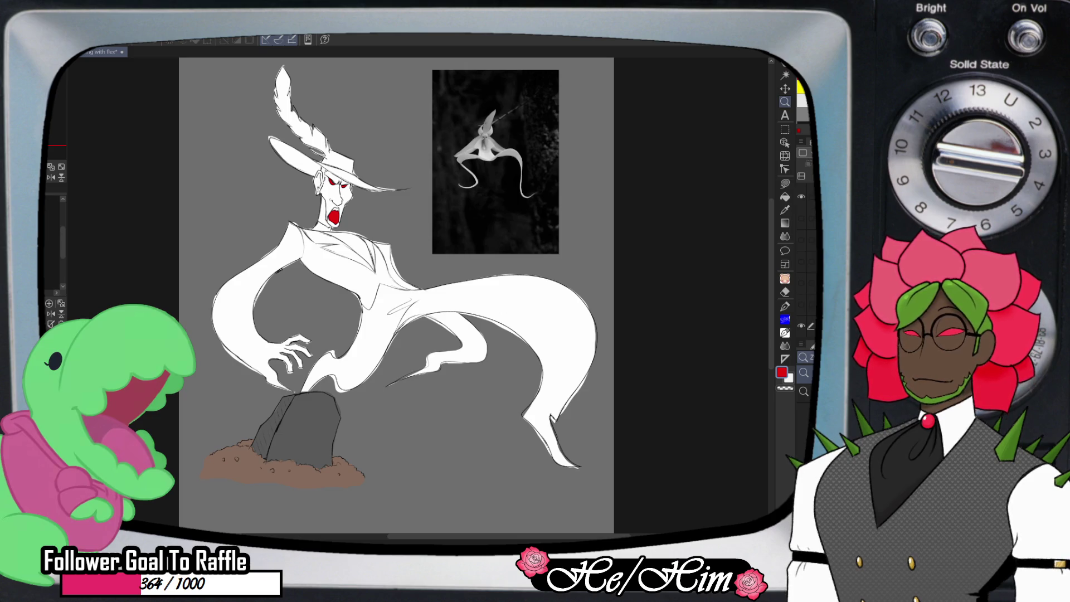
left_click(806, 239)
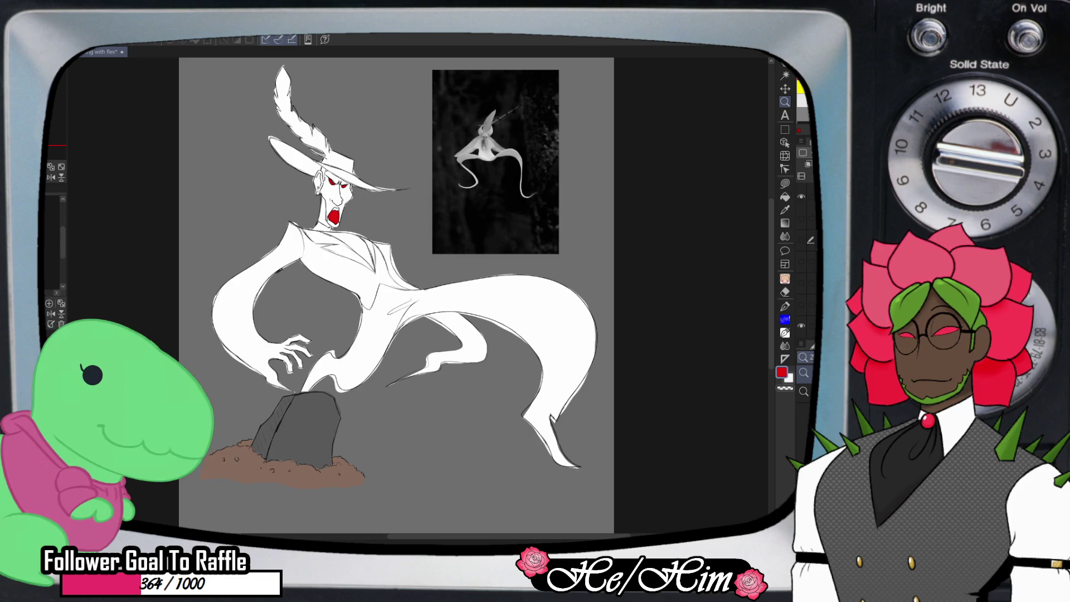
left_click(806, 283)
left_click(807, 305)
left_click(806, 326)
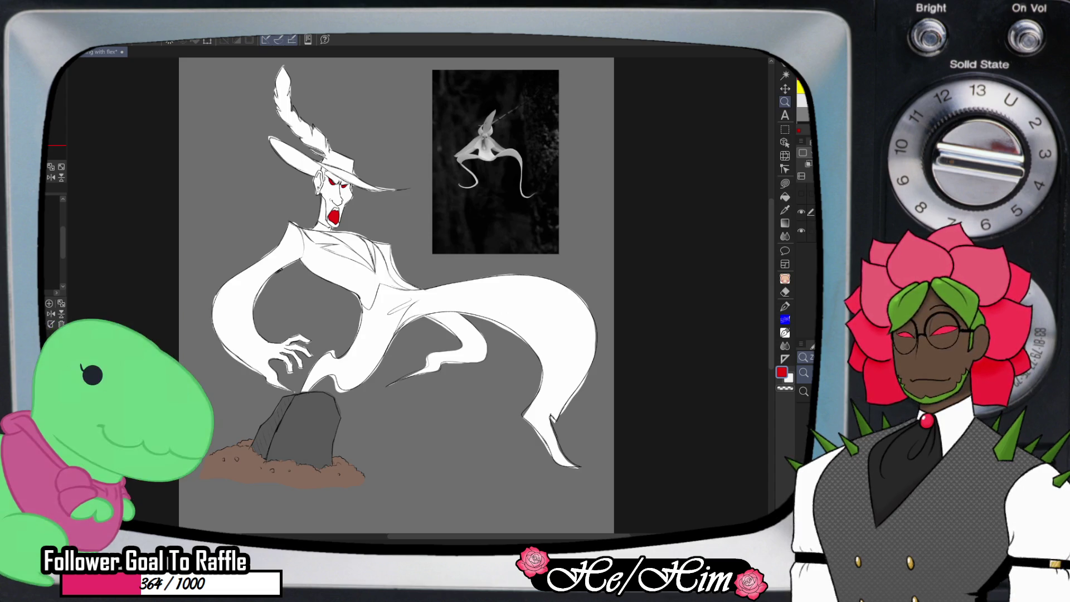
left_click(800, 212)
left_click(801, 194)
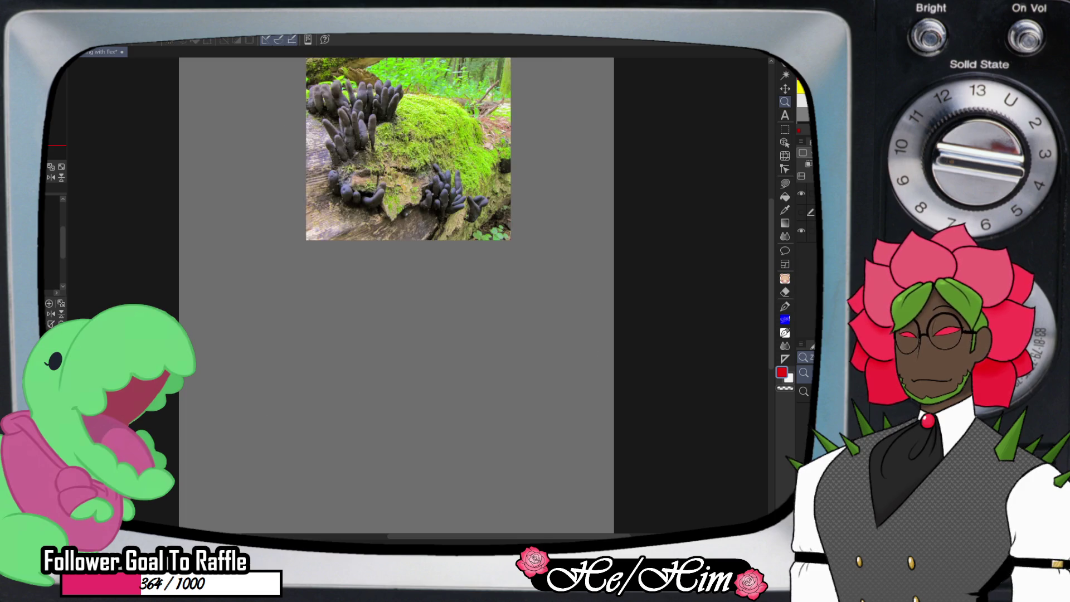
Zoom the canvas view in on the black fungus reference photo
key("h")
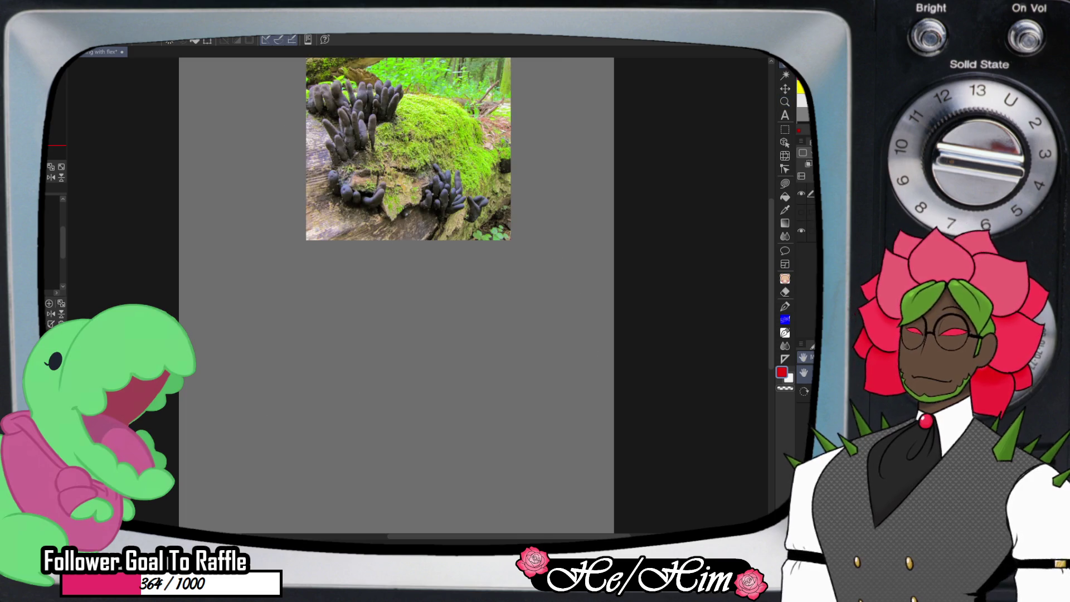
scroll(400, 312, "up", 3)
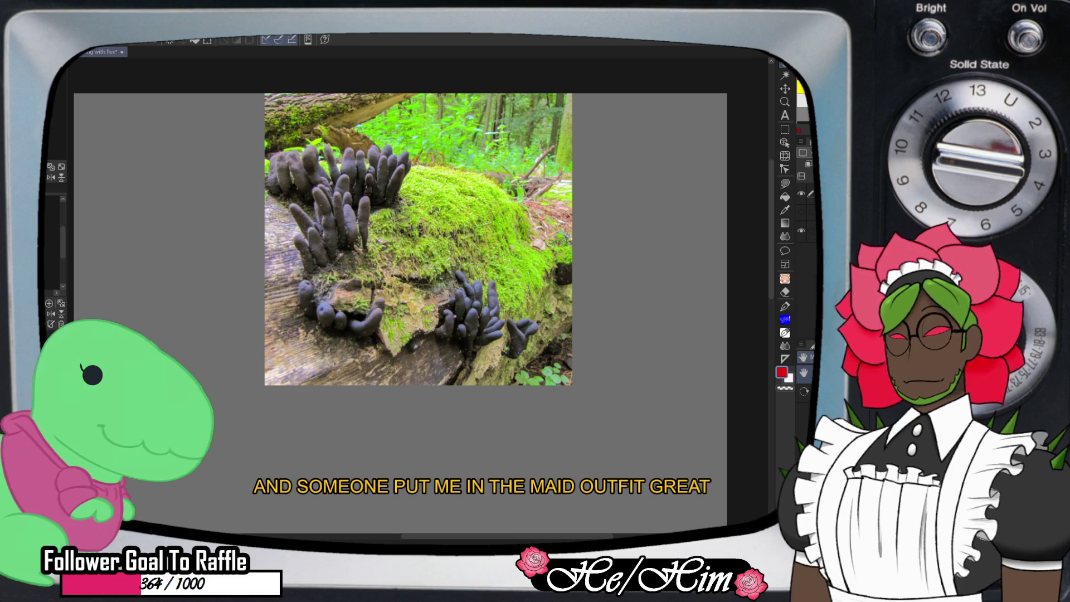
Shift the dead man's fingers photo down toward the centre of the canvas
scroll(396, 309, "up", 2)
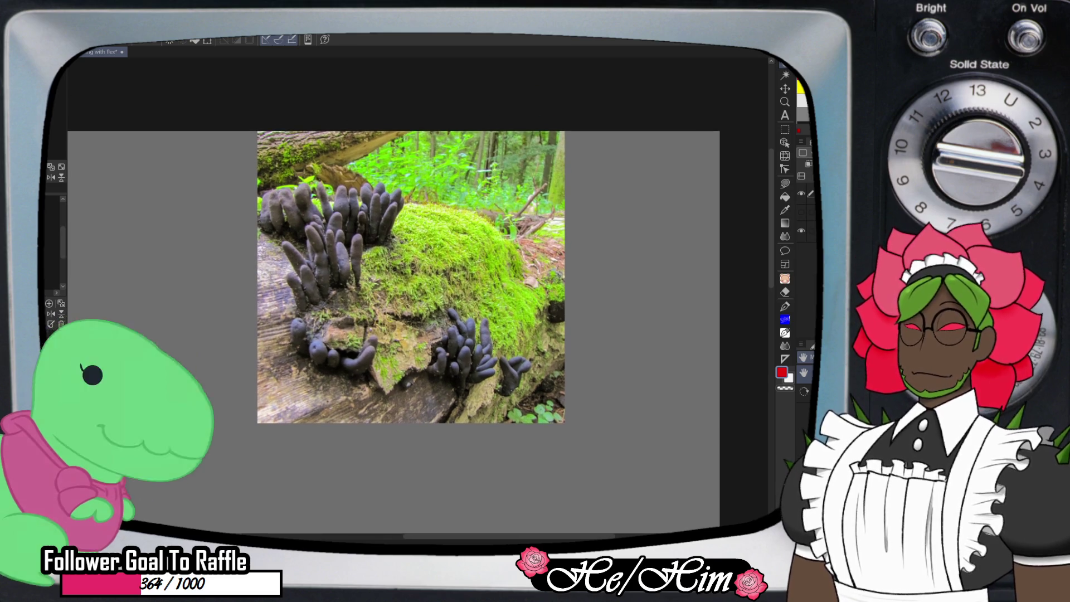
scroll(411, 277, "left", 1)
scroll(411, 277, "up", 2)
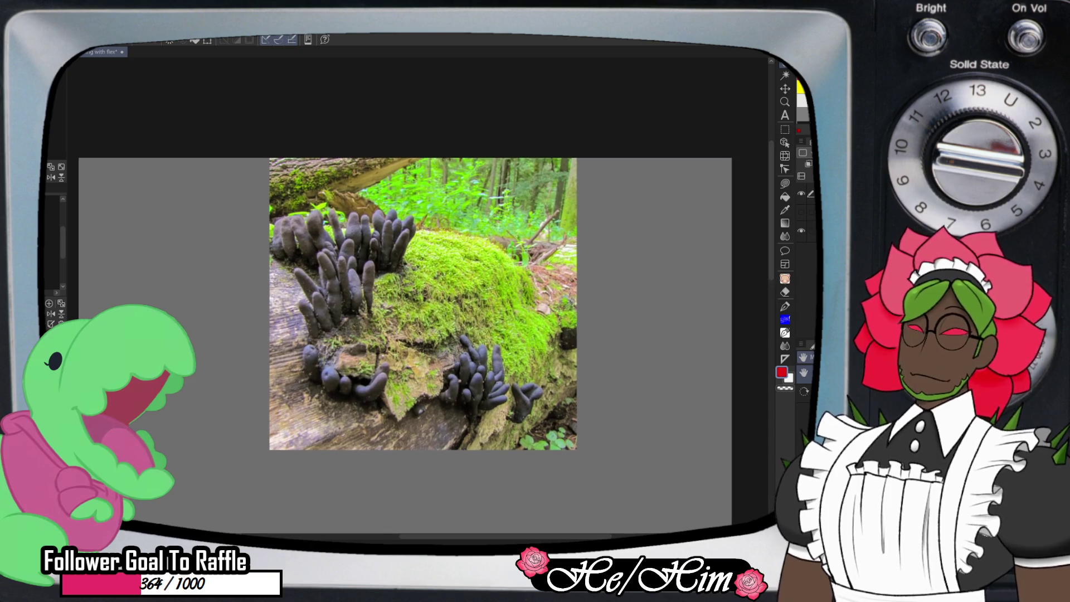
scroll(423, 304, "left", 1)
scroll(423, 303, "down", 4)
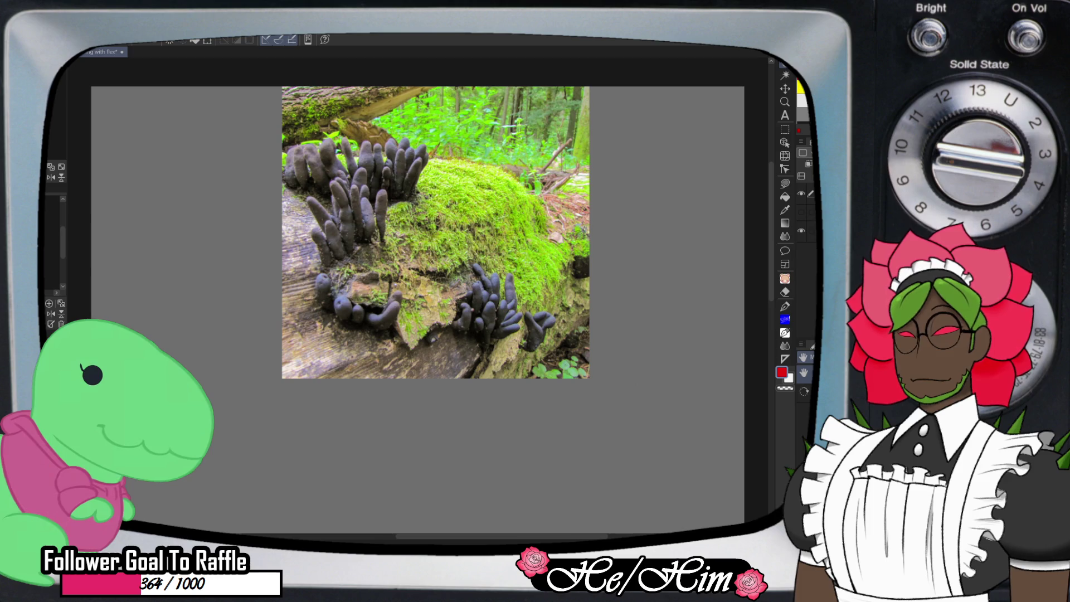
key("t")
scroll(401, 277, "up", 1)
scroll(401, 277, "right", 1)
scroll(412, 289, "up", 1)
scroll(413, 289, "left", 1)
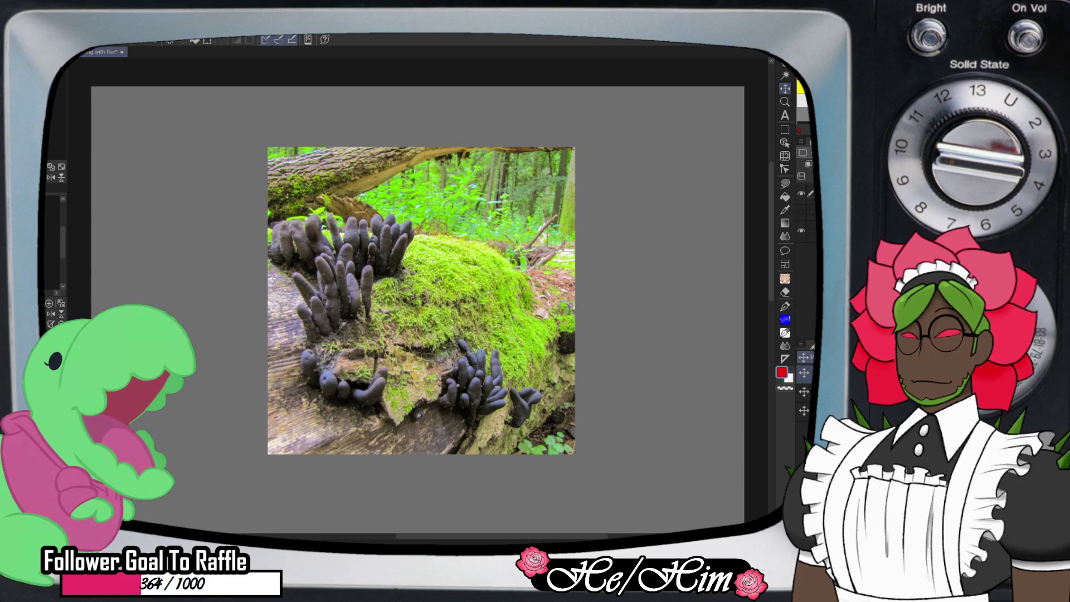
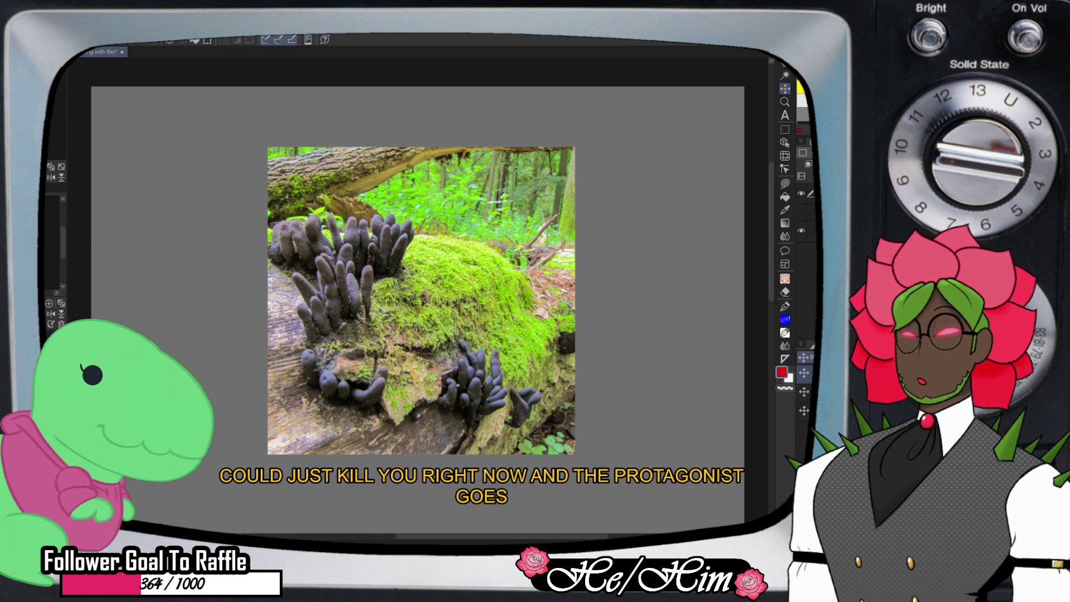
Scale the mossy-log fungus photo down and fit it into the canvas's top-left corner
key("ctrl+t")
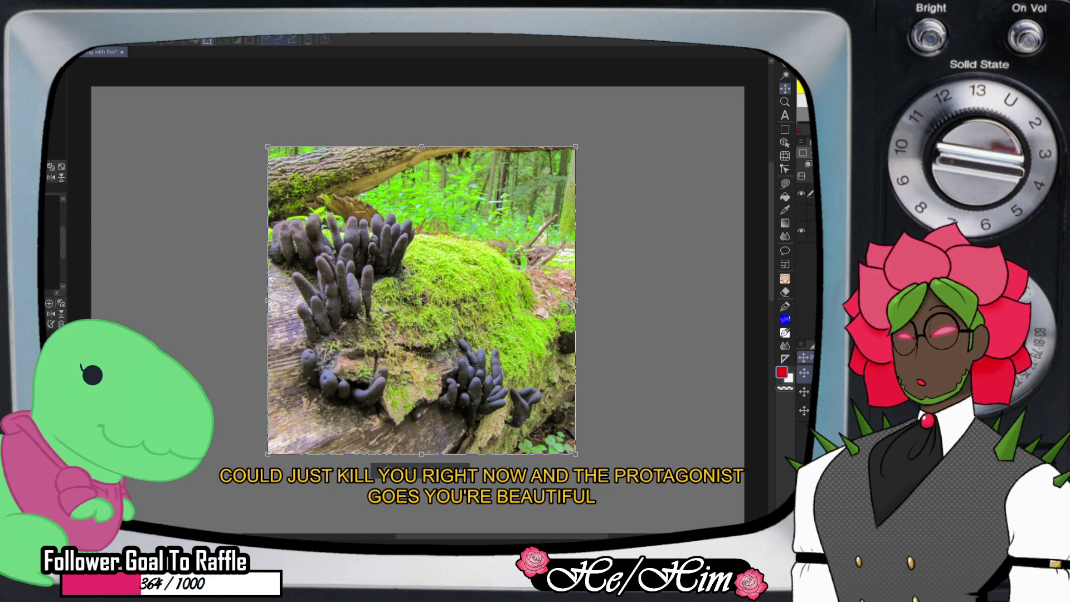
key("Escape")
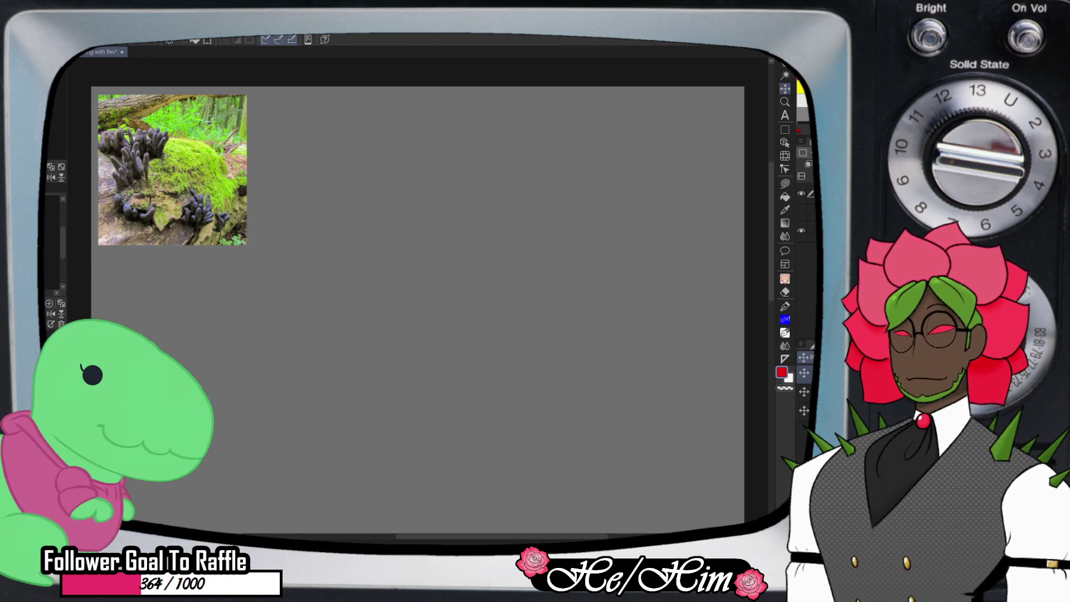
Paste a second fungus photo beside the first, then paste the finger-shaped fungus photo
key("ctrl+v")
left_click_drag(168, 163, 326, 157)
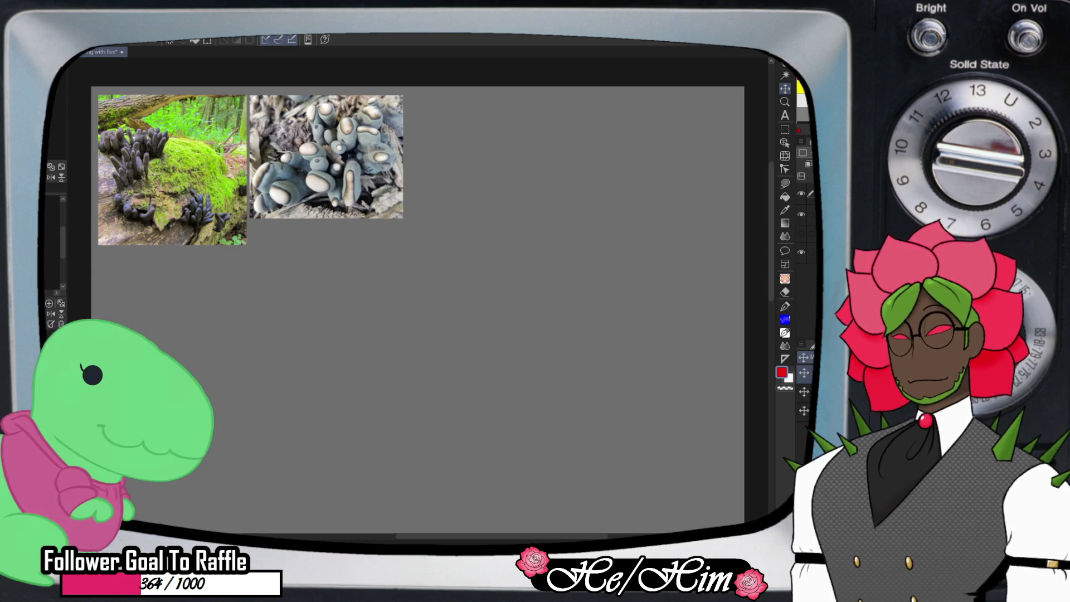
key("ctrl+v")
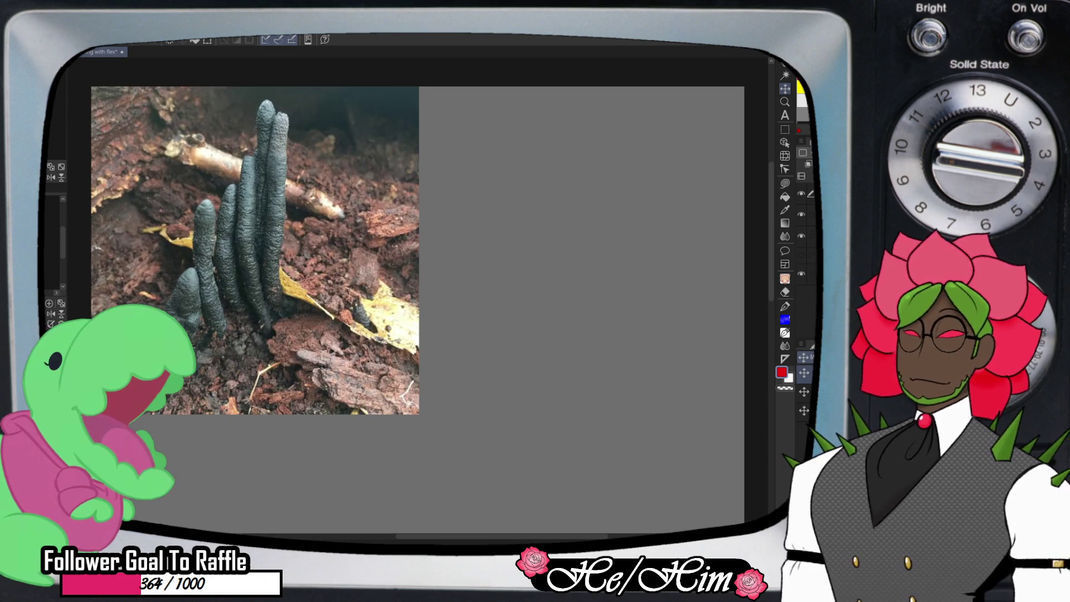
key("ctrl+t")
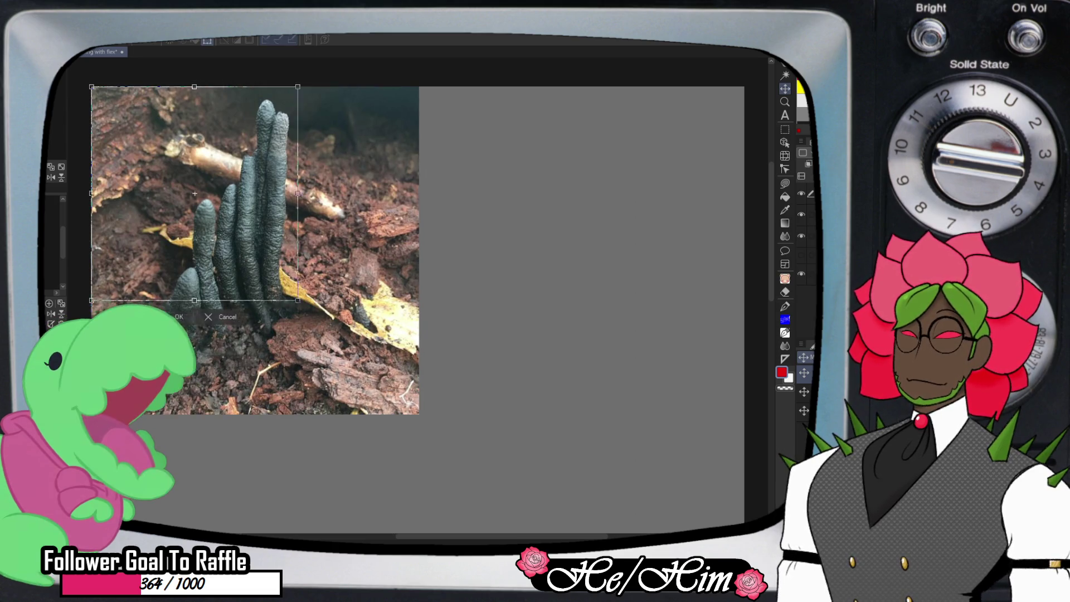
key("Return")
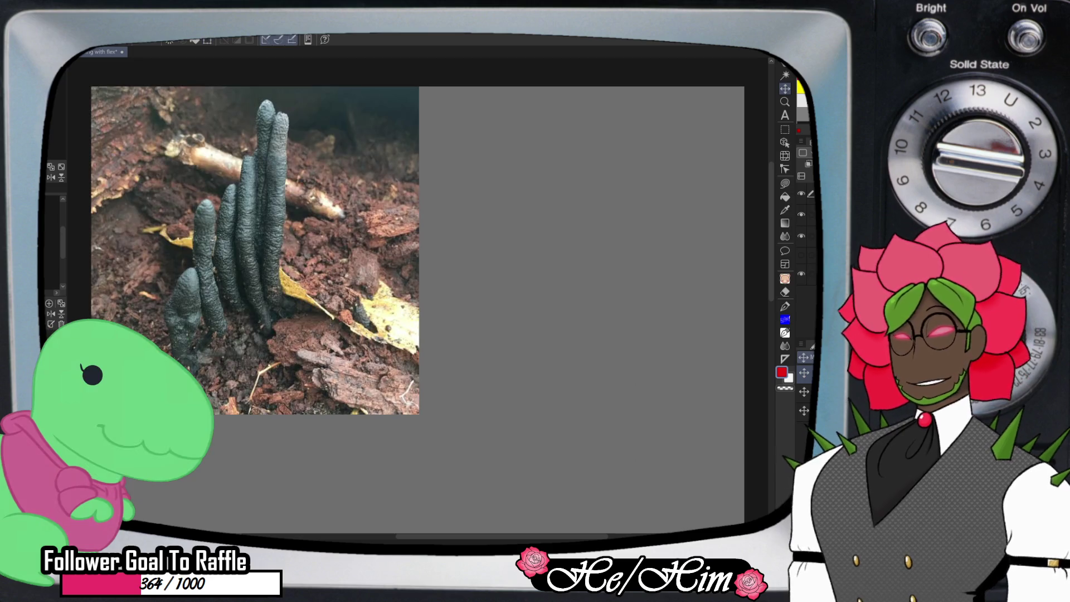
Shrink the finger-shaped fungus photo and place it below the mossy-log photo
key("ctrl+t")
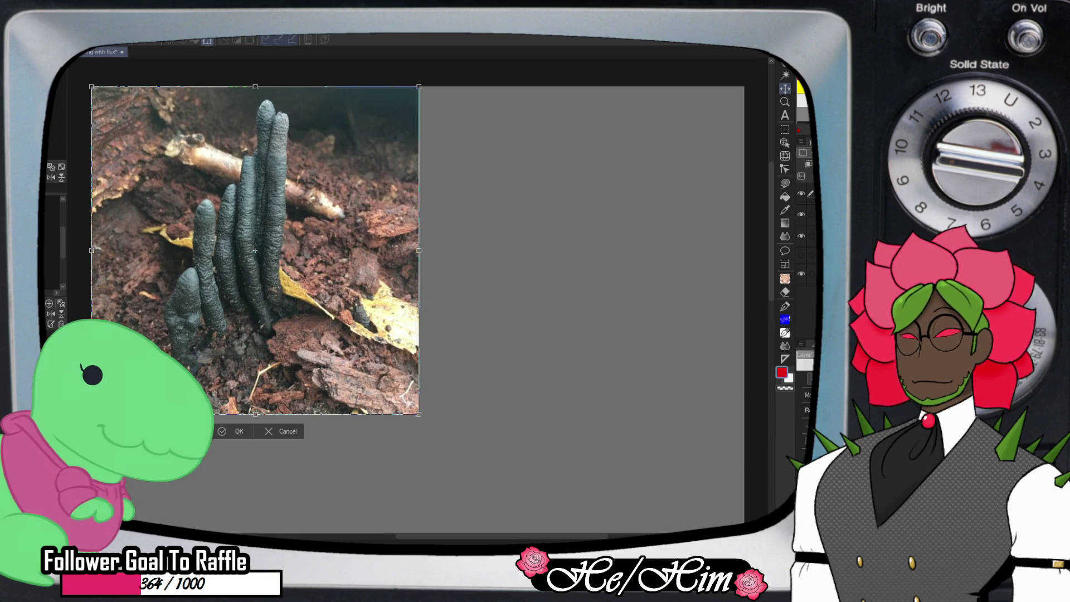
left_click_drag(419, 414, 260, 254)
mouse_move(176, 170)
left_mouse_down()
mouse_move(202, 337)
mouse_move(184, 334)
left_mouse_up()
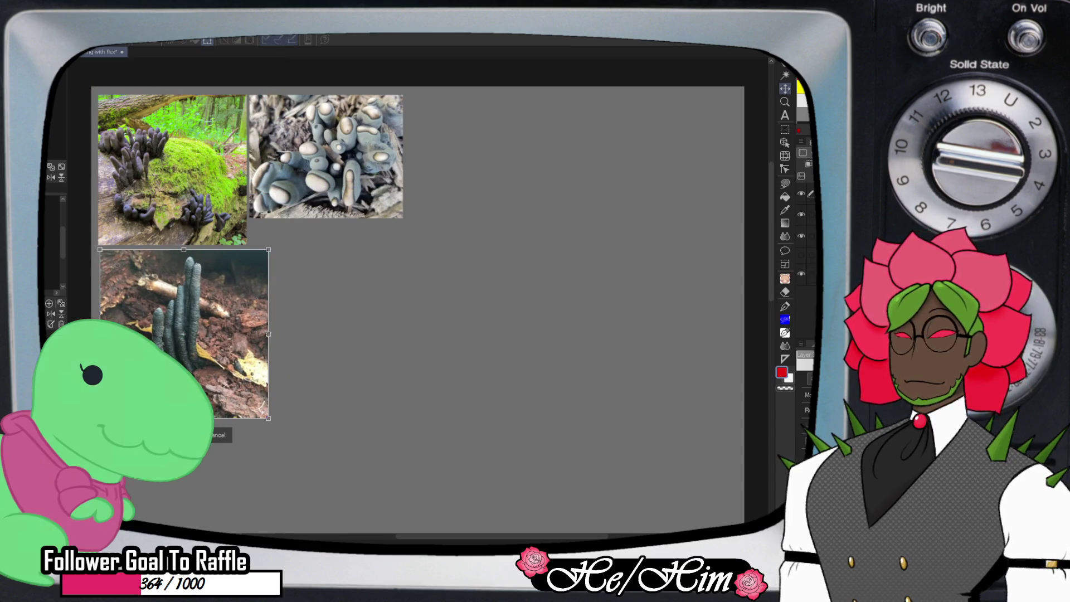
left_click_drag(268, 418, 239, 389)
key("Return")
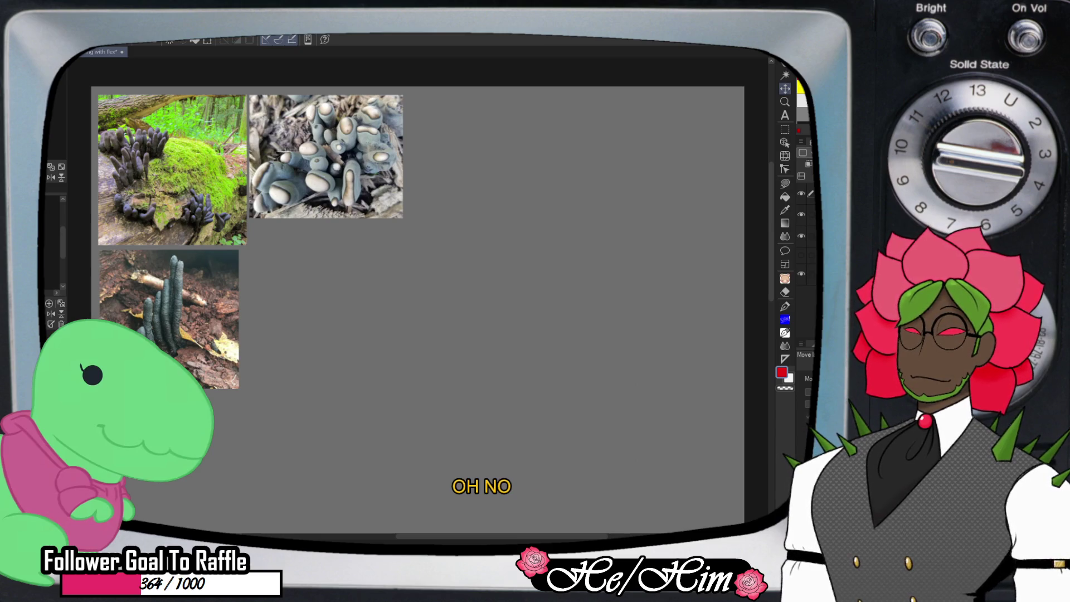
Paste the clustered black fungi photo, shrink it, and set it under the blue-grey fungus photo
key("ctrl+v")
key("ctrl+t")
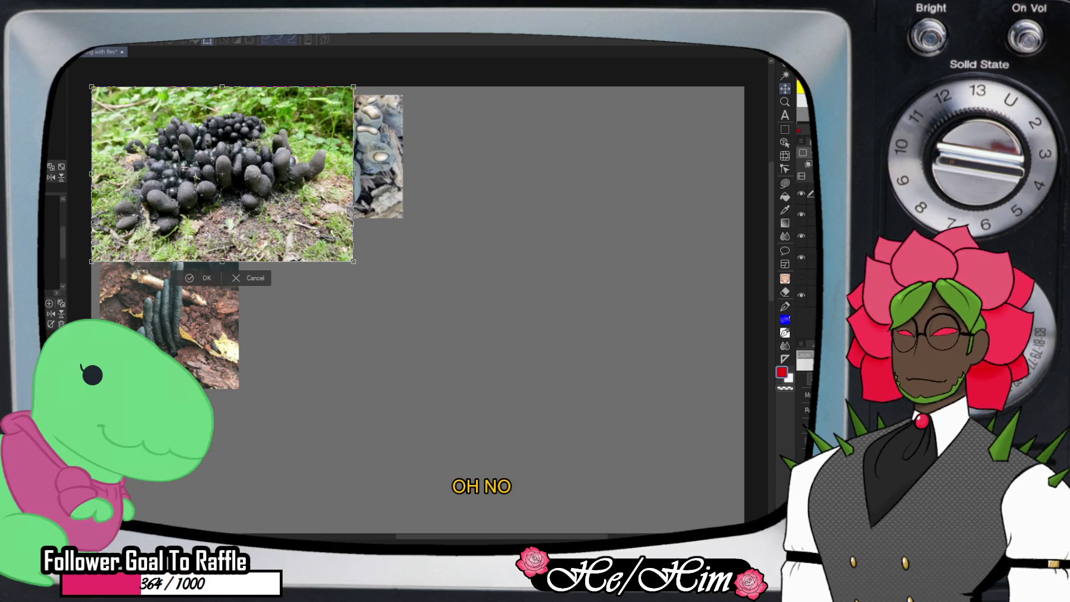
left_click_drag(353, 261, 252, 194)
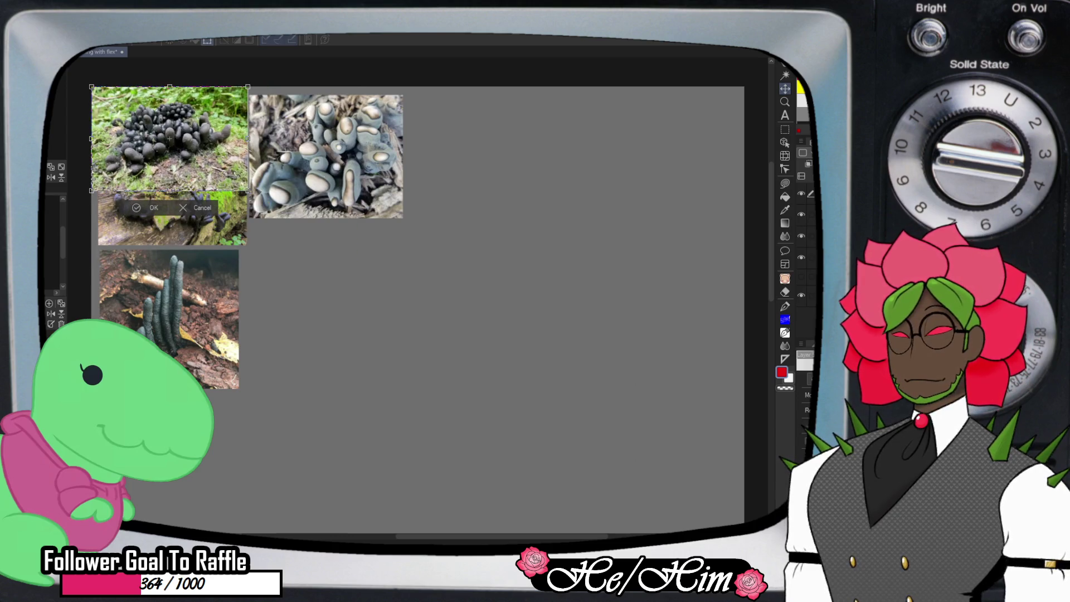
left_click_drag(172, 140, 325, 273)
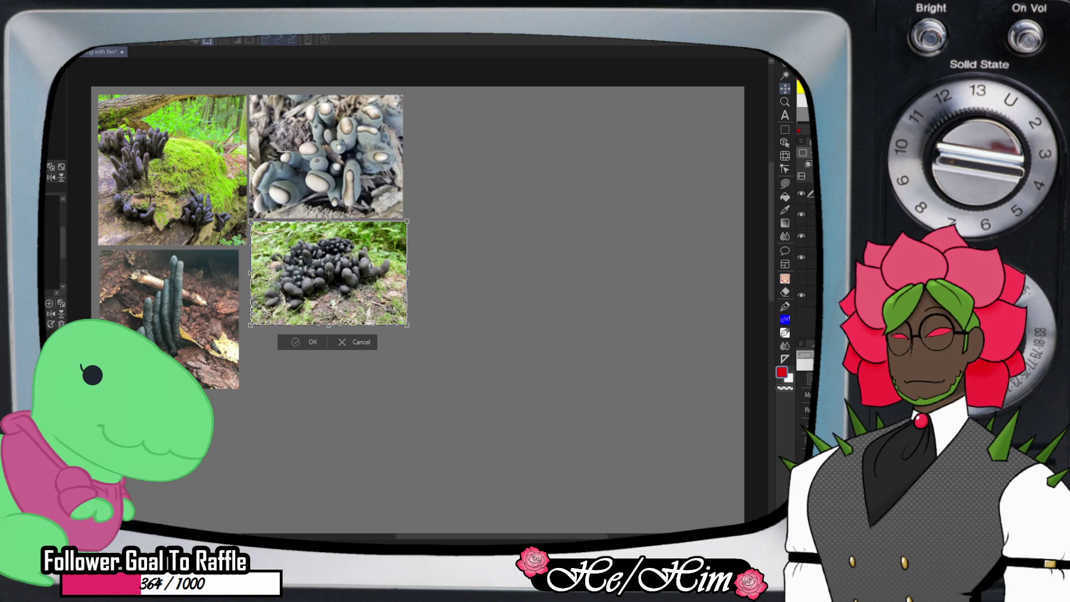
key("Return")
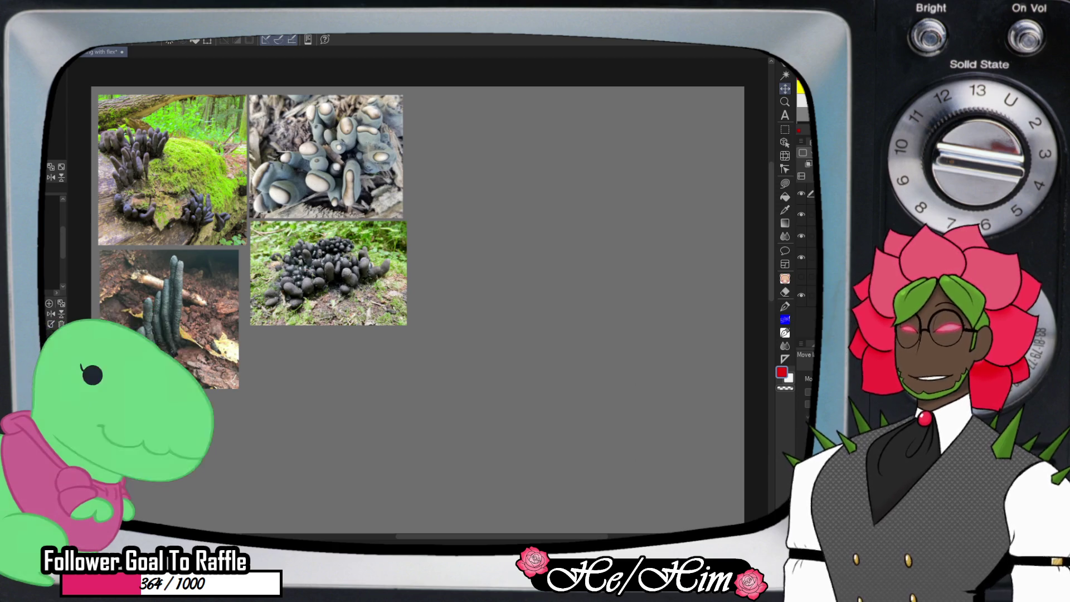
Paste the child-in-grass photo and drag it right of the top mushroom photos
key("ctrl+v")
left_click_drag(169, 140, 492, 147)
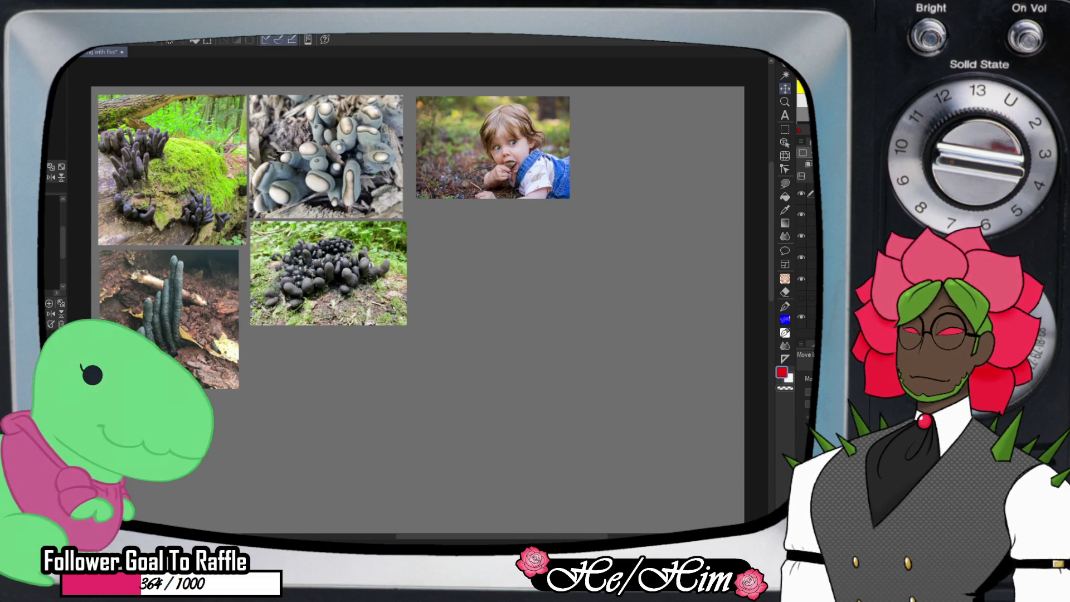
Paste the child-by-log photo, shrink it, and place it below the first child photo
key("ctrl+v")
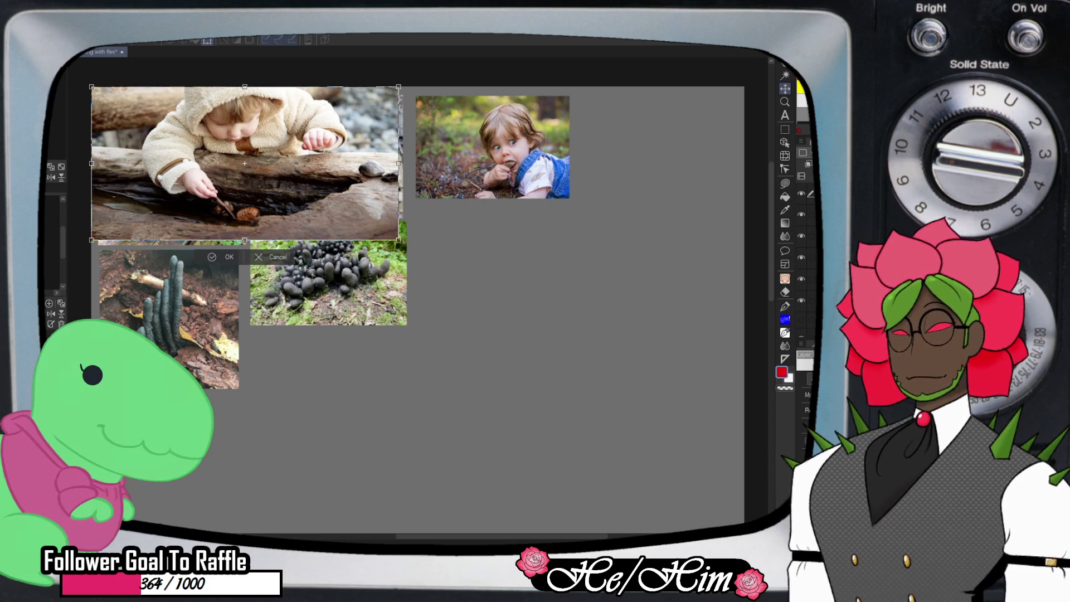
left_click_drag(398, 240, 266, 174)
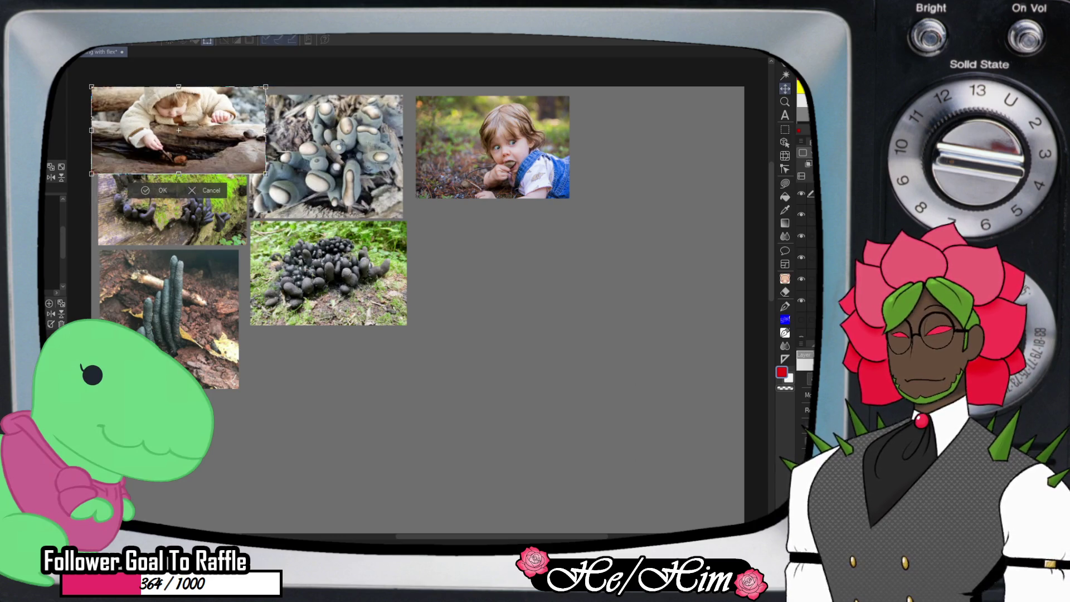
mouse_move(186, 137)
left_mouse_down()
mouse_move(504, 258)
mouse_move(503, 249)
left_mouse_up()
left_click(469, 311)
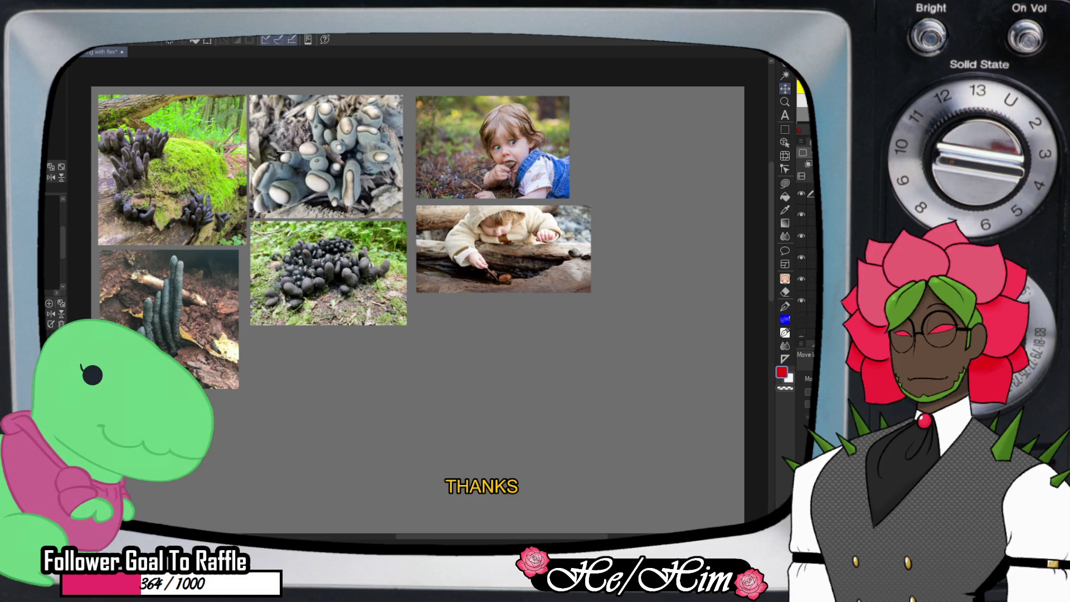
Paste the blond child portrait beneath the mushroom photos and scale it down
key("ctrl+v")
mouse_move(223, 170)
left_mouse_down()
mouse_move(433, 430)
mouse_move(353, 403)
left_mouse_up()
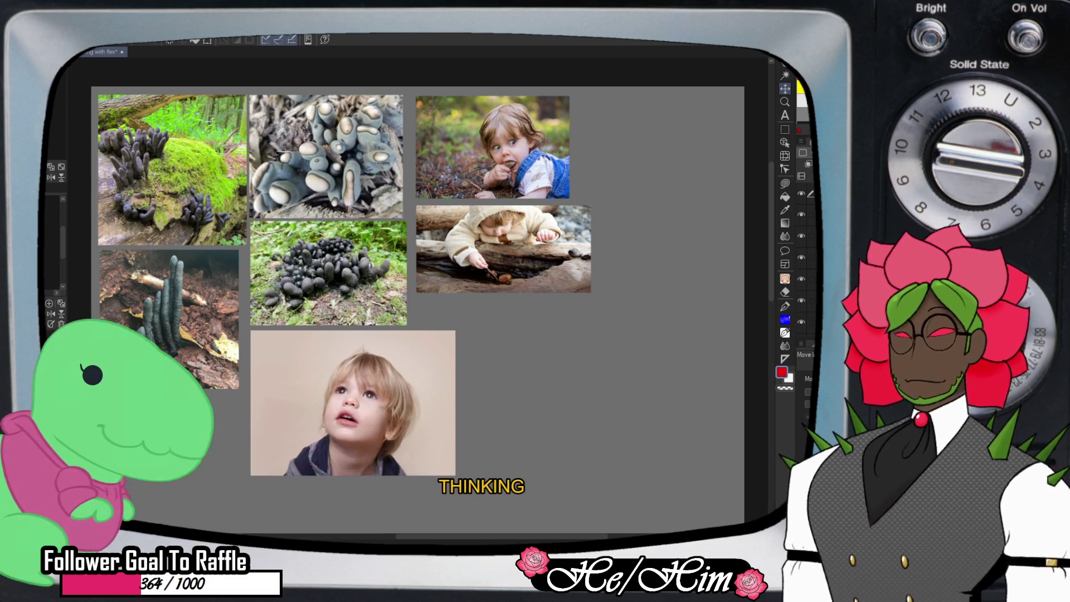
key("ctrl+t")
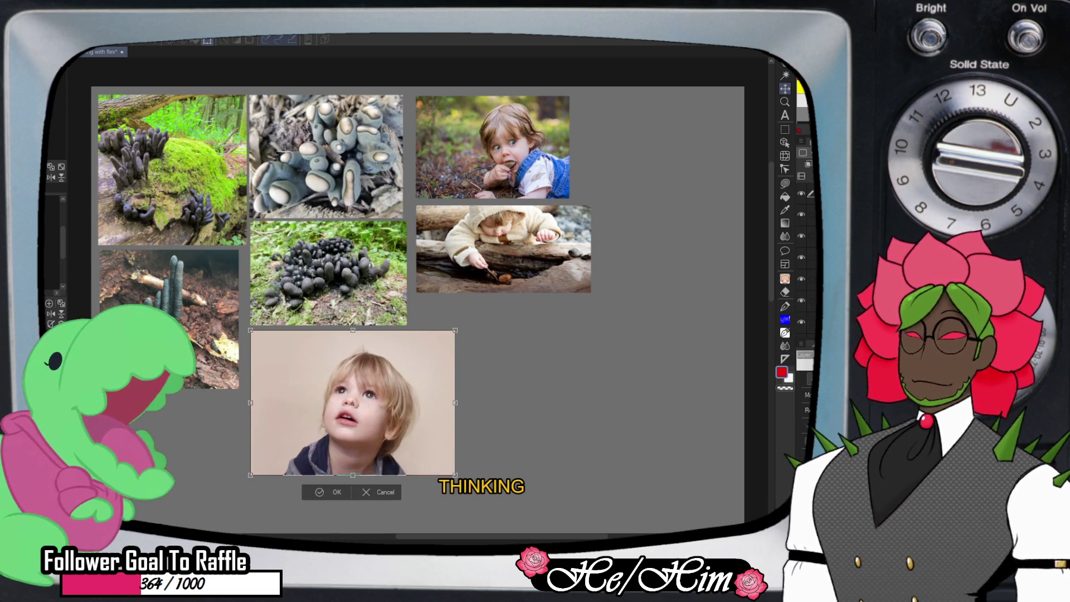
left_click_drag(455, 475, 378, 421)
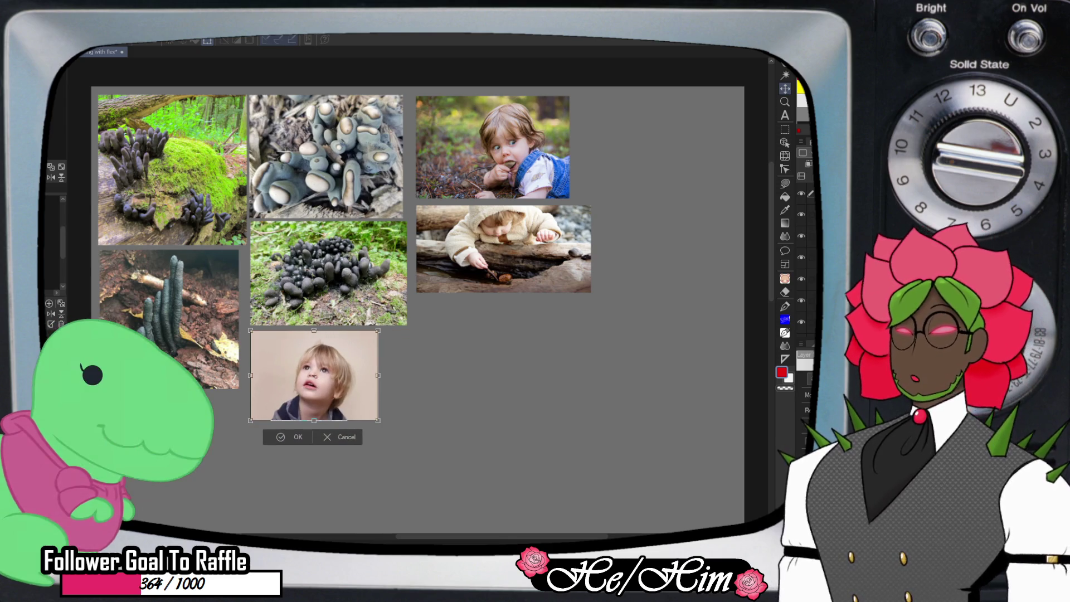
key("Return")
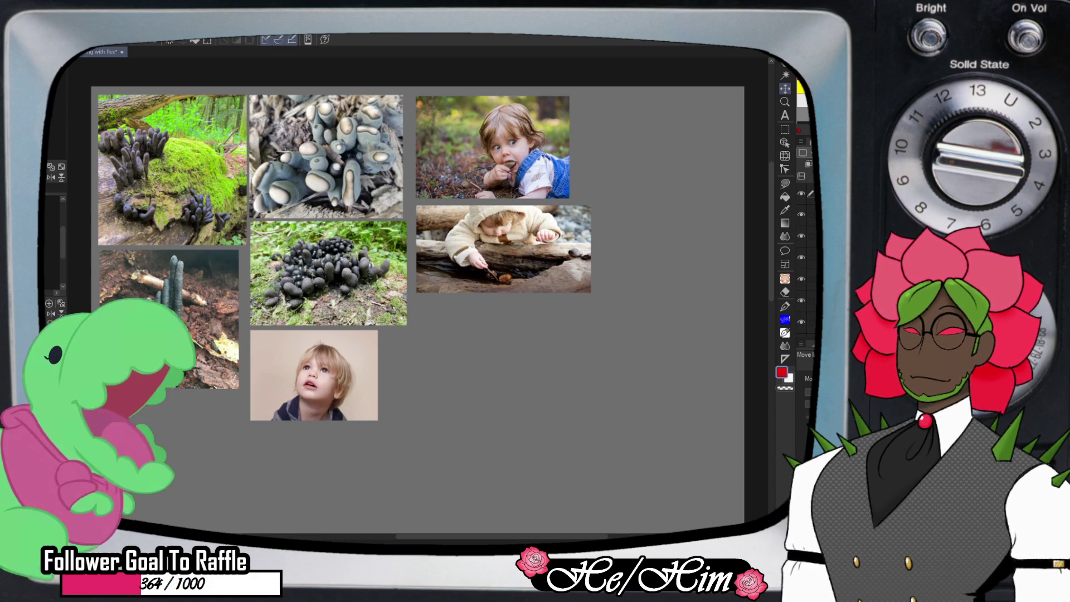
Paste the pointing-girl photo, shrink it, and place it below the hooded-child photo
key("ctrl+v")
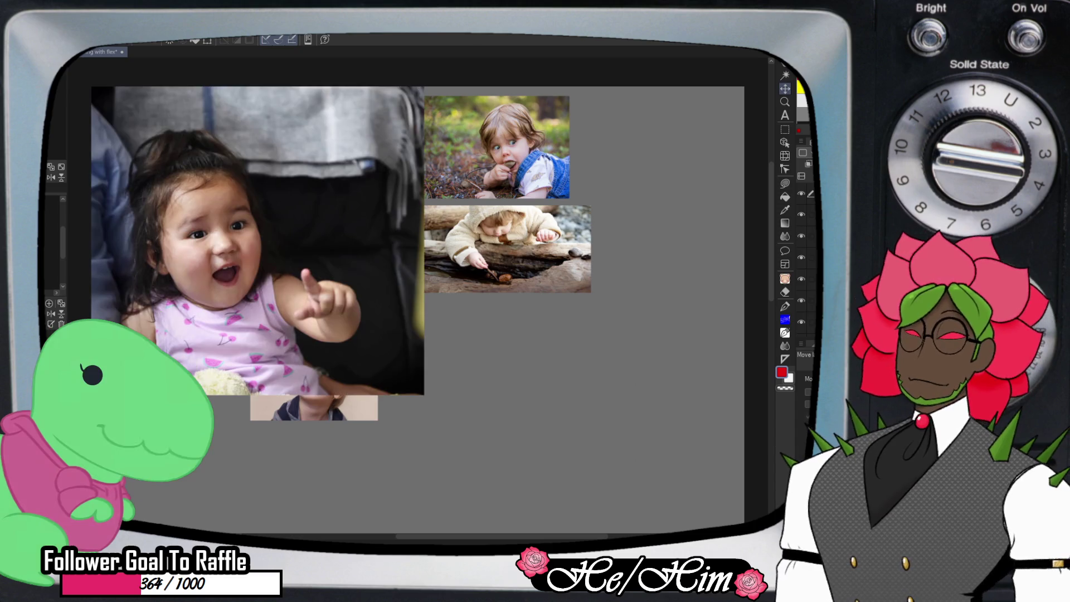
key("ctrl+t")
left_click_drag(423, 394, 215, 200)
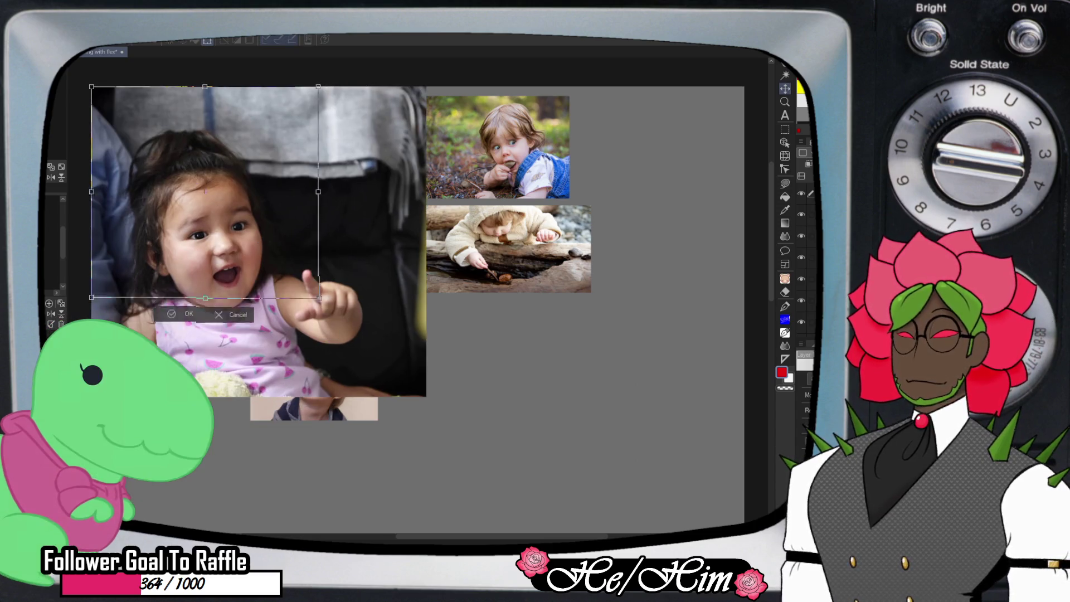
left_click_drag(153, 143, 471, 353)
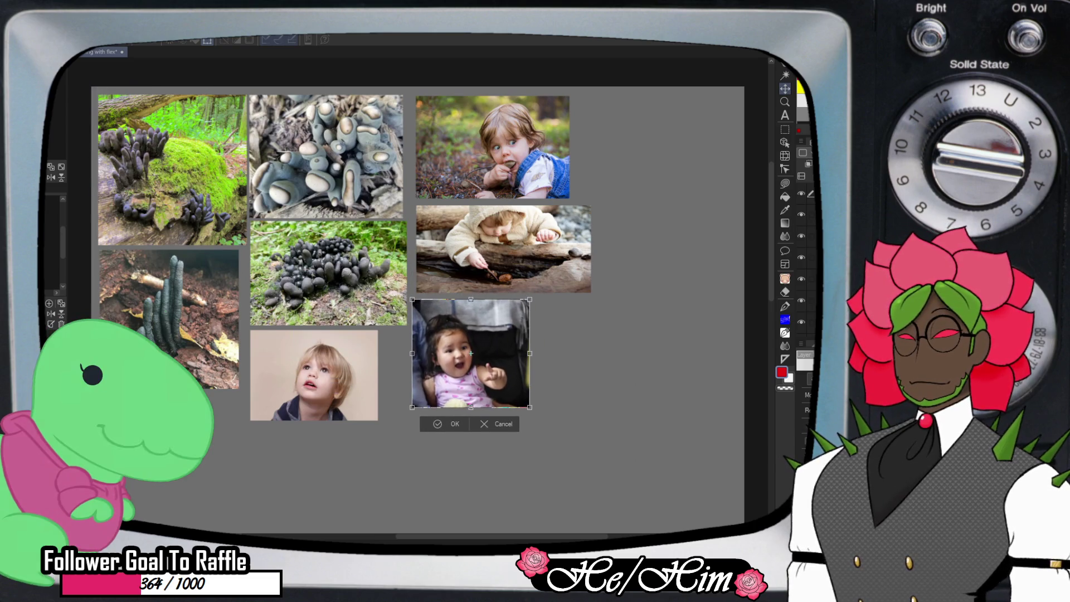
key("Return")
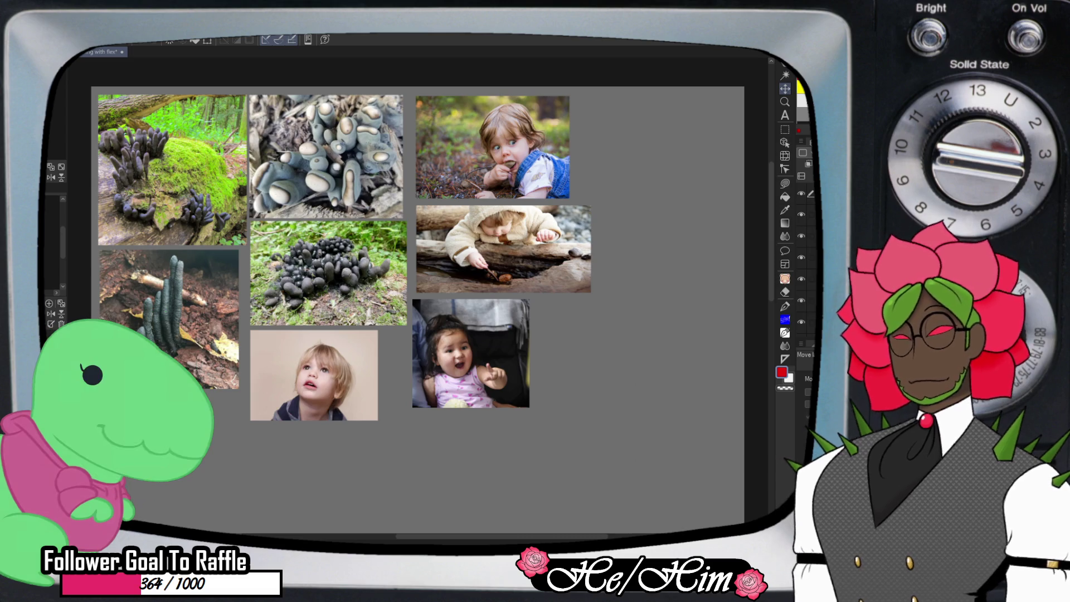
key("ctrl+v")
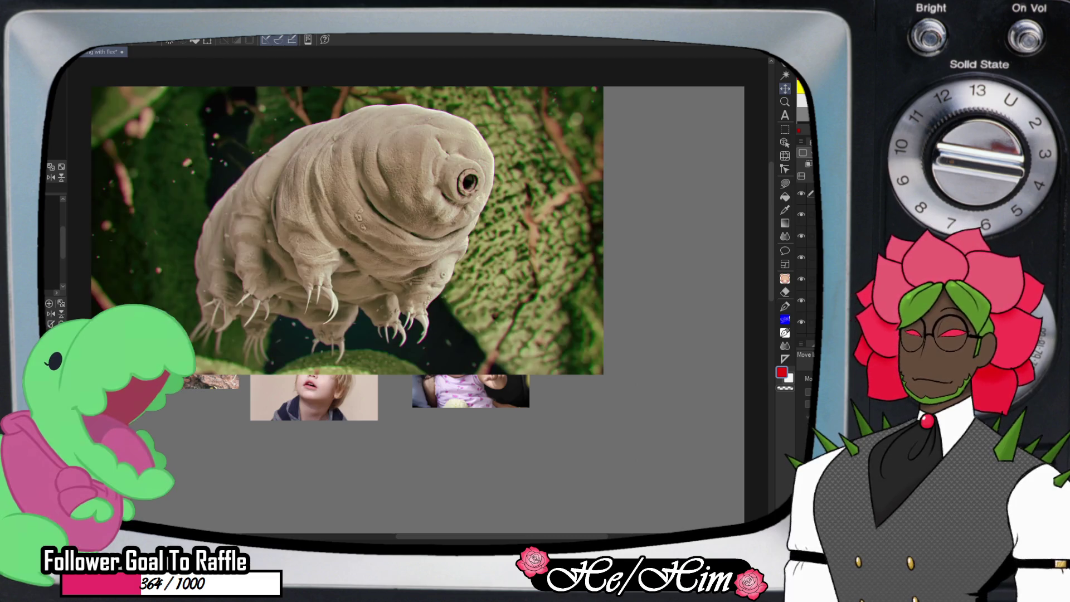
Shrink the tardigrade photo and place it at the collage's lower left, under the fungus stalks
key("ctrl+t")
left_click_drag(603, 375, 239, 168)
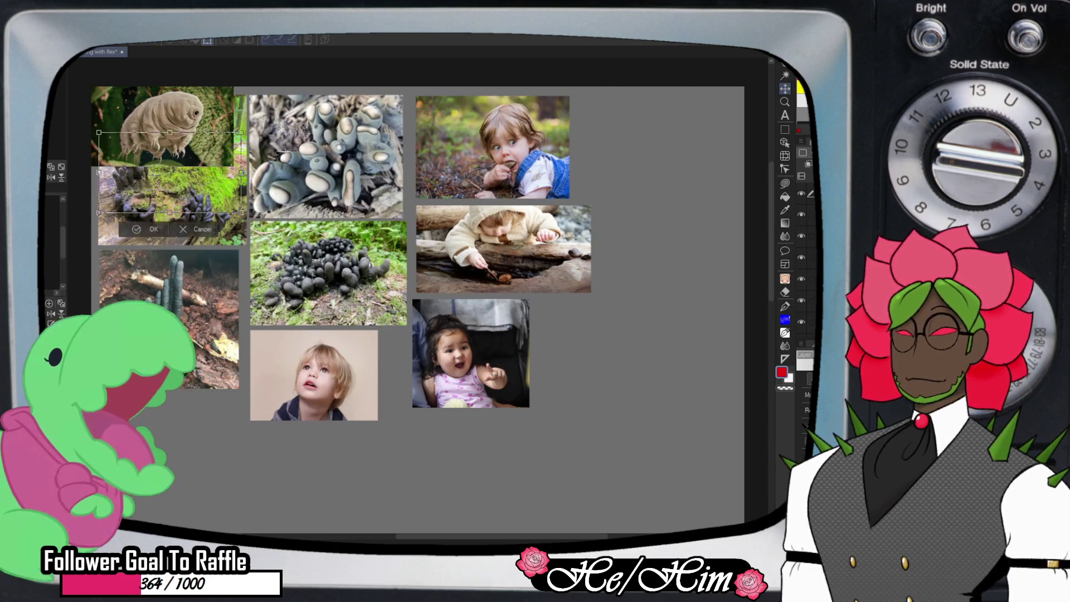
left_click_drag(165, 127, 168, 427)
key("Return")
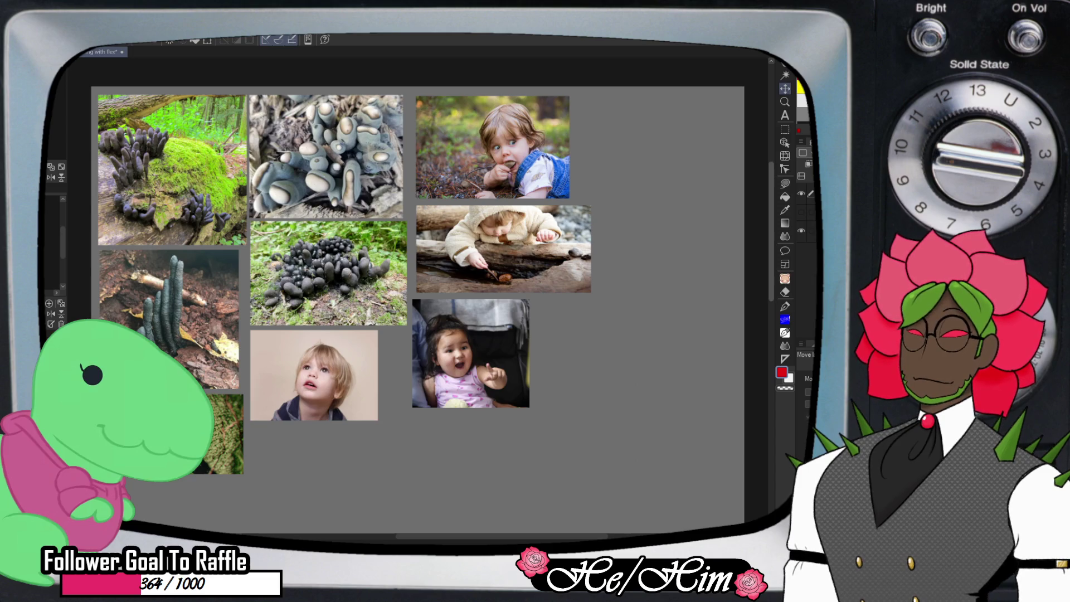
scroll(418, 279, "down", 5)
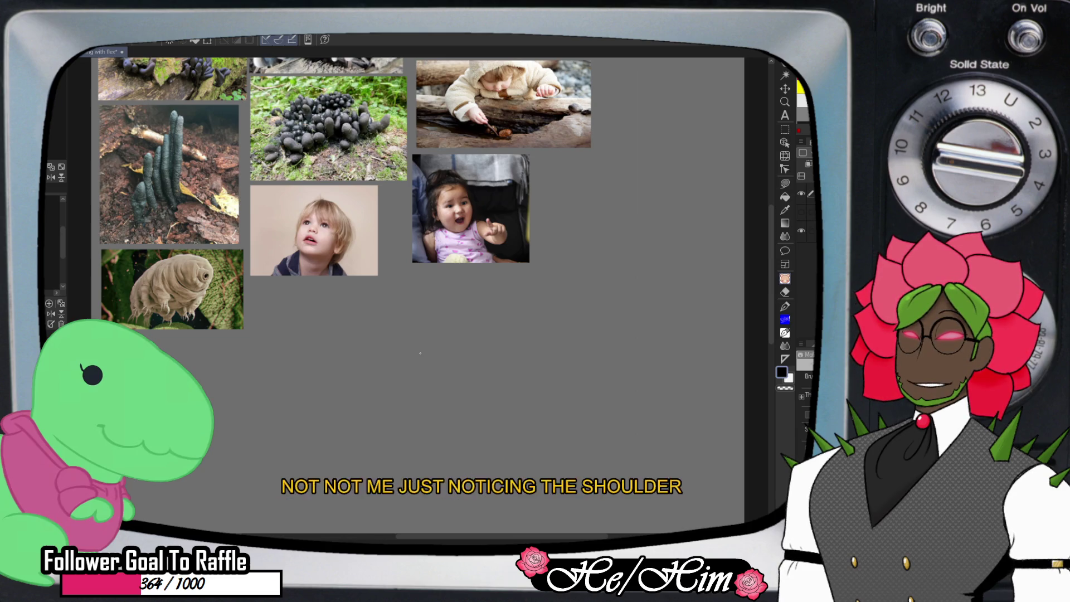
key("/")
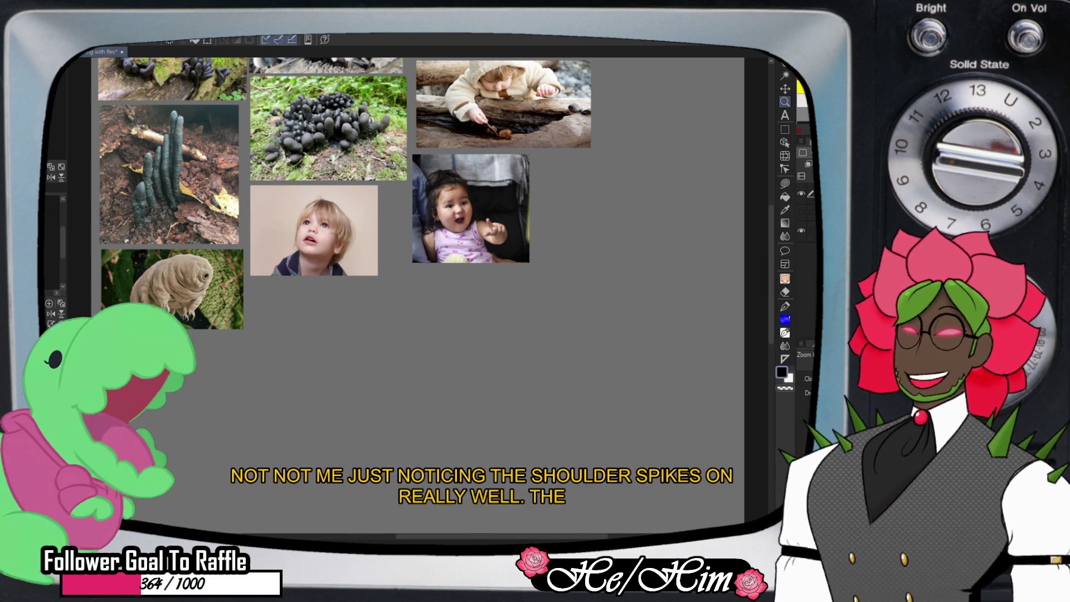
left_click(364, 371)
left_click(364, 374)
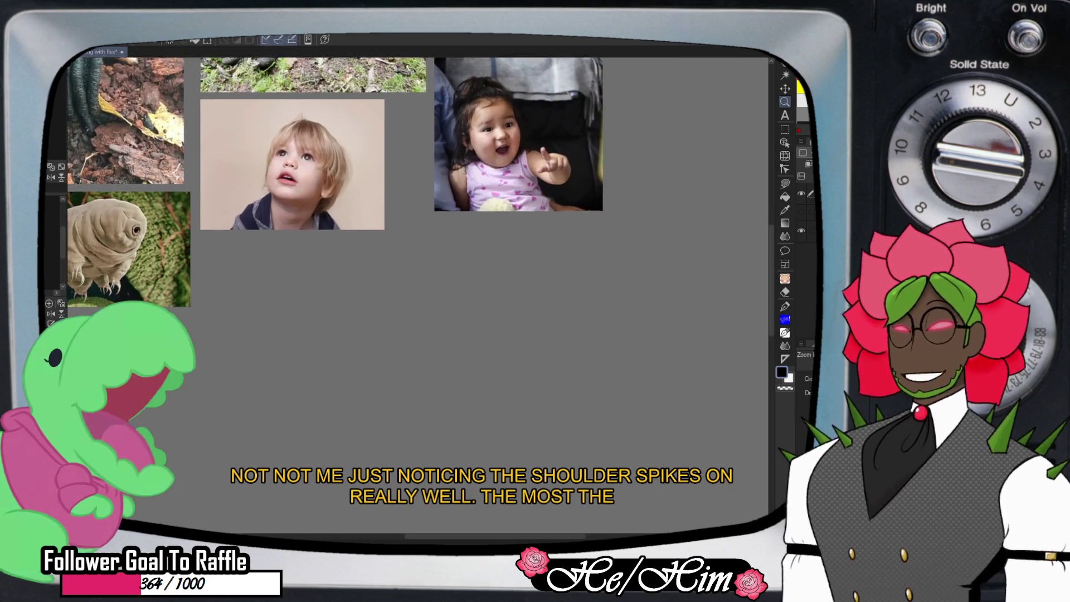
key("b")
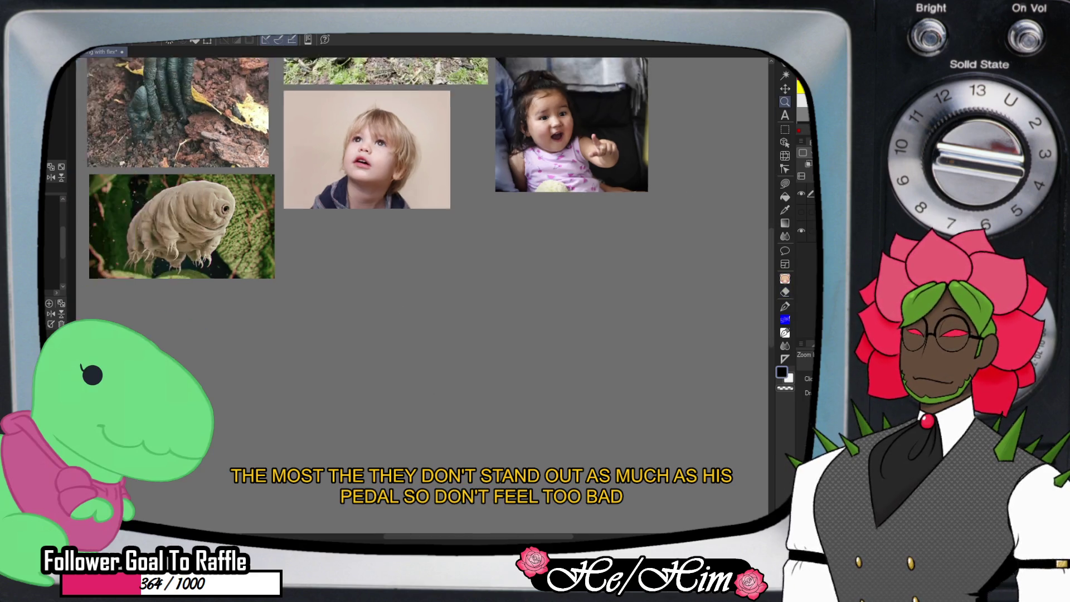
key("ctrl+minus")
key("b")
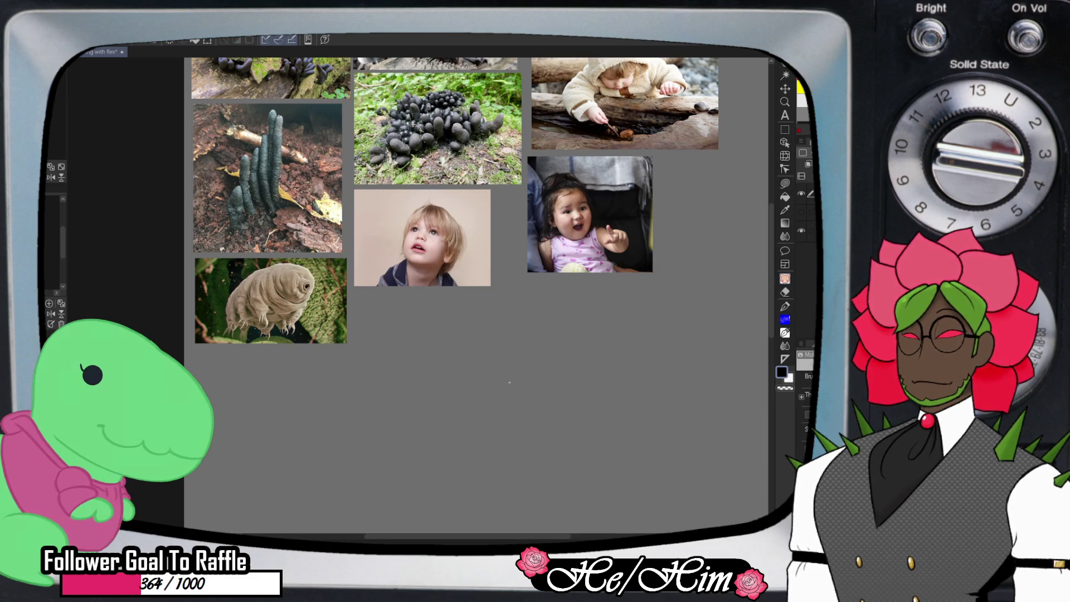
left_click_drag(537, 364, 537, 363)
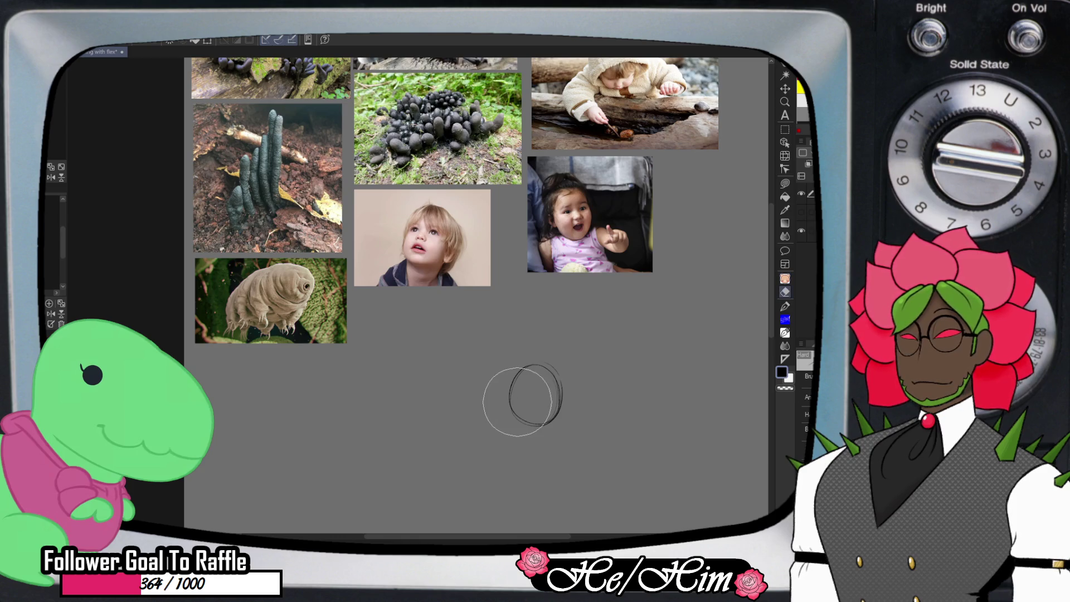
Erase the first oval sketch and redraw the head outline with the pencil
key("e")
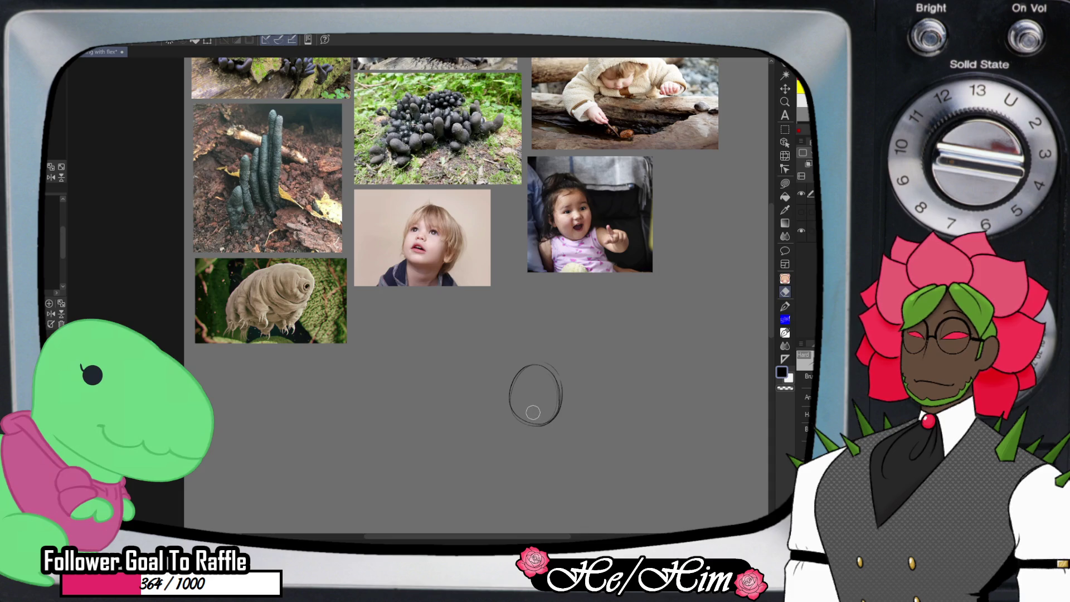
mouse_move(512, 397)
left_mouse_down()
mouse_move(537, 382)
mouse_move(514, 382)
left_mouse_up()
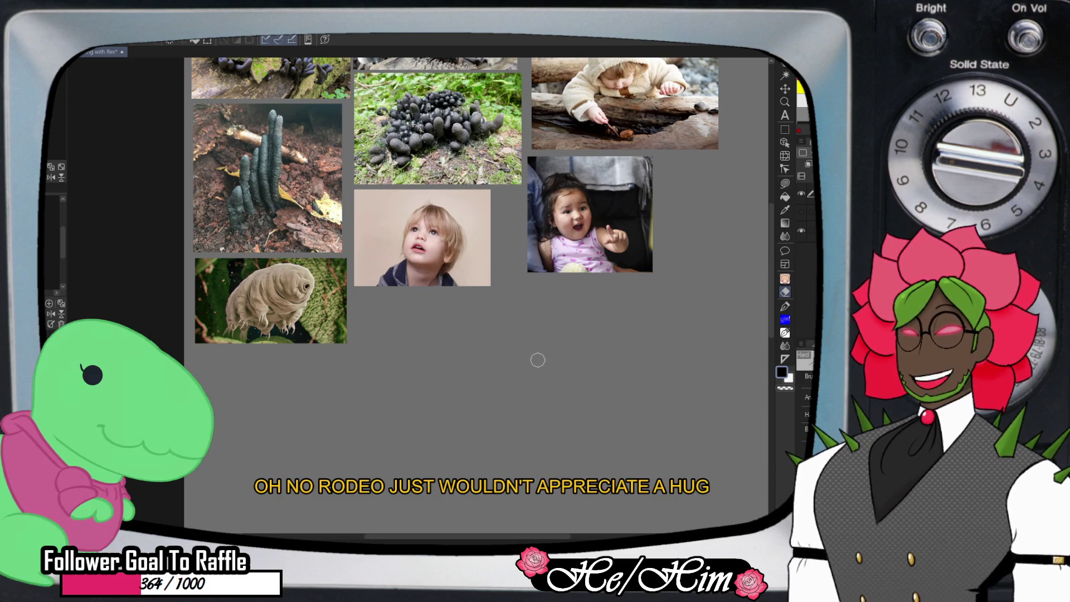
key("p")
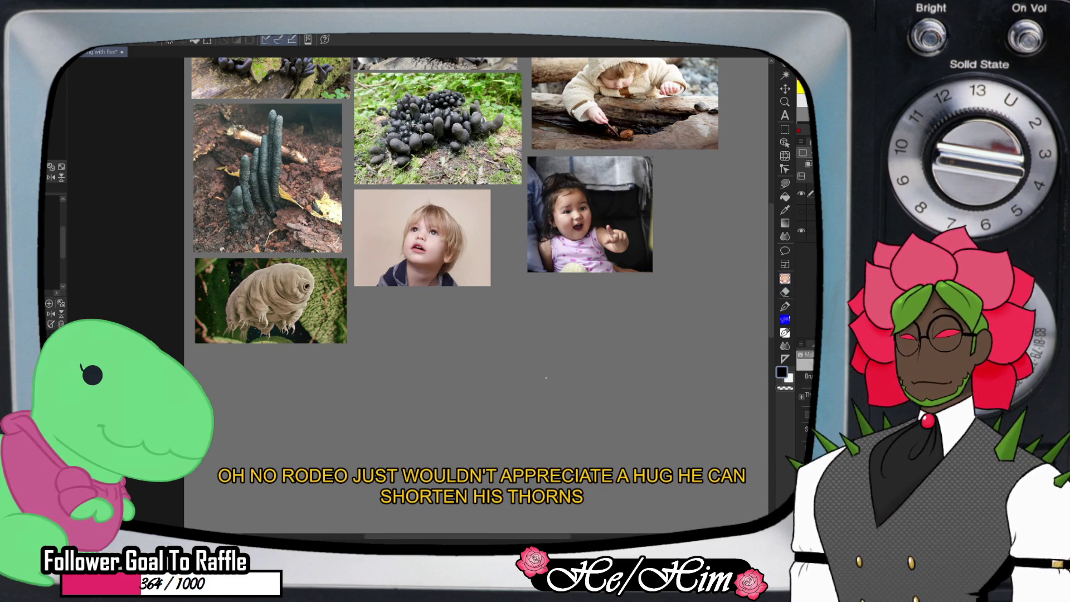
mouse_move(553, 389)
left_mouse_down()
mouse_move(537, 363)
mouse_move(538, 423)
mouse_move(530, 365)
left_mouse_up()
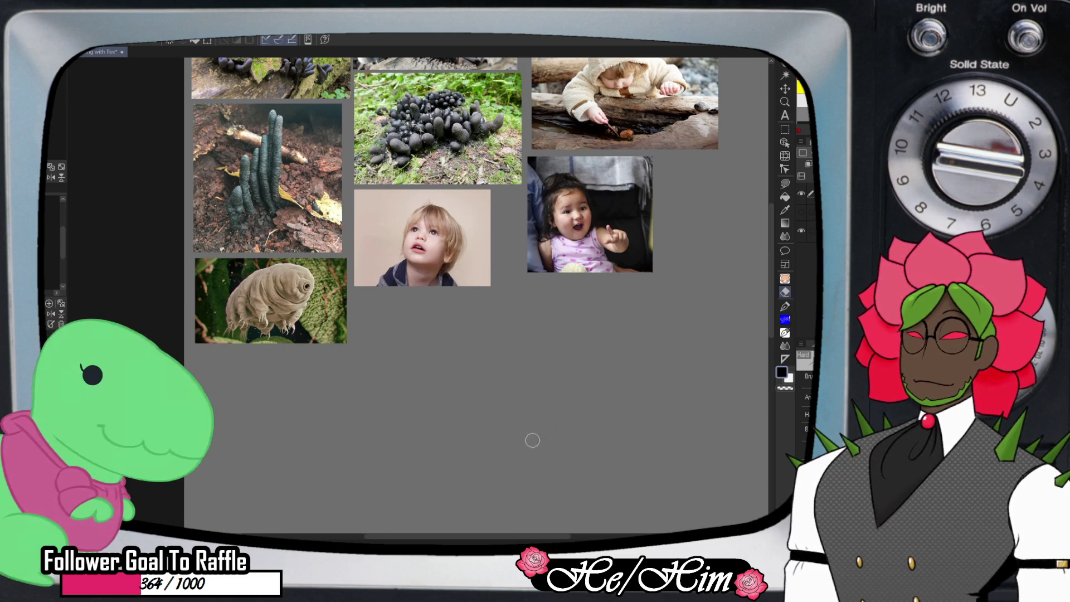
Draw the head's upper curve, an oval eye, and a chin curve closing the face
key("p")
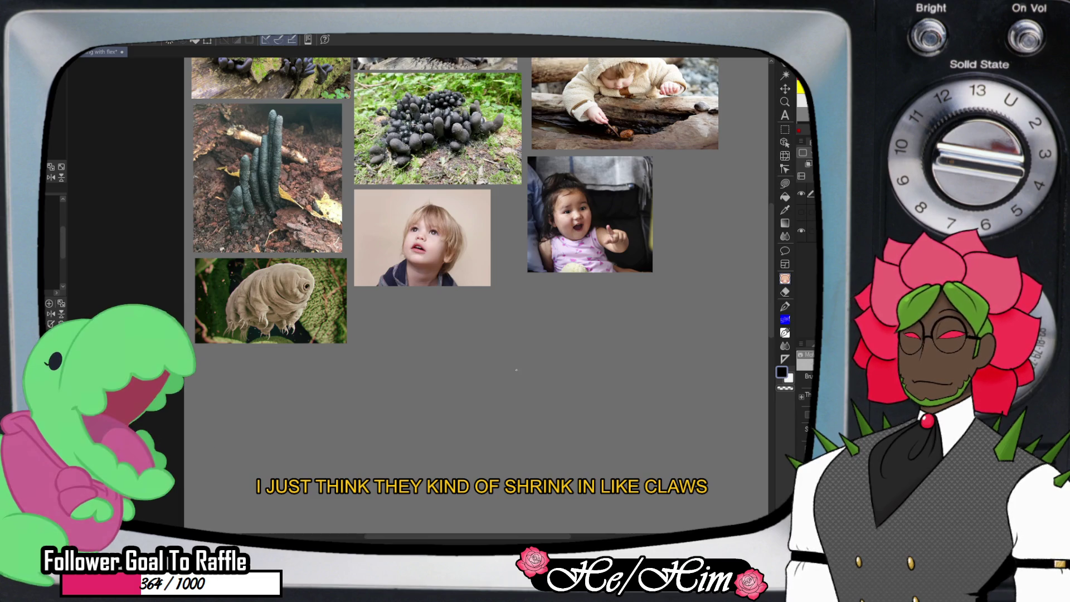
left_click_drag(517, 359, 561, 377)
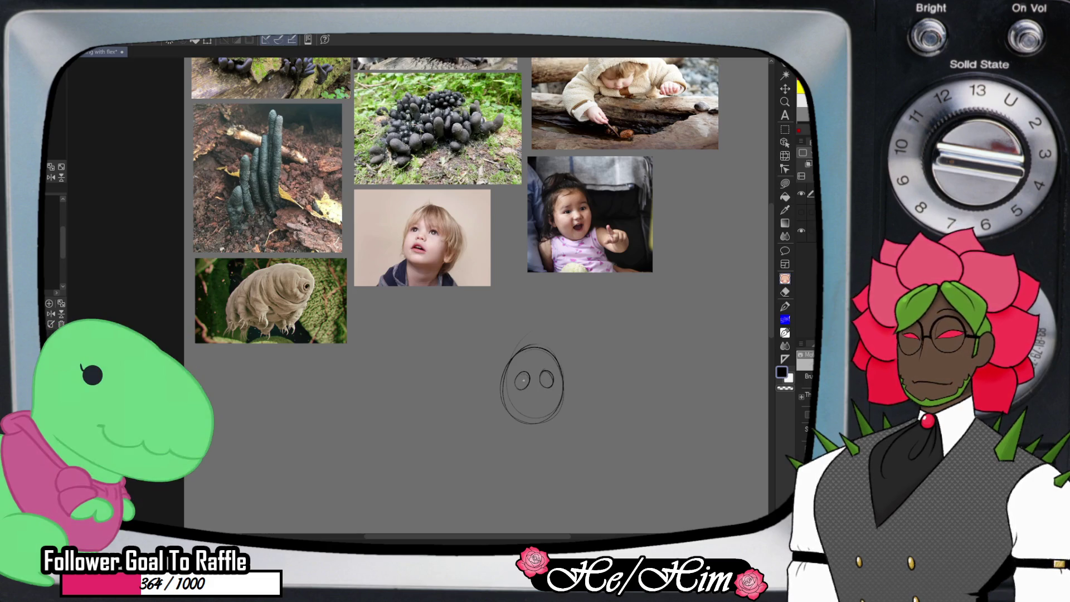
mouse_move(526, 376)
left_mouse_down()
mouse_move(523, 387)
mouse_move(543, 385)
left_mouse_up()
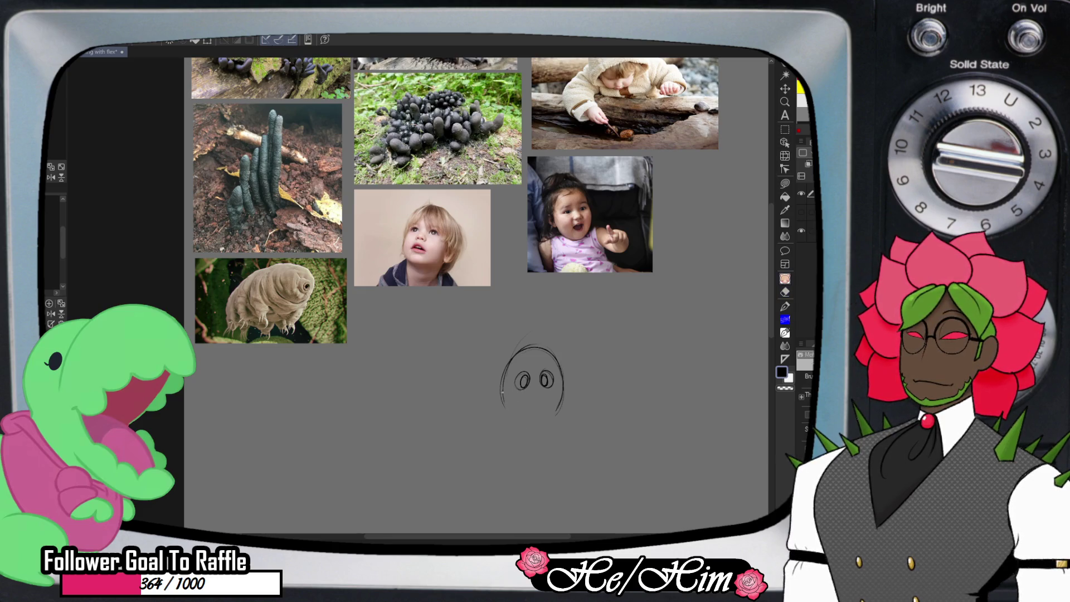
left_click_drag(502, 393, 551, 414)
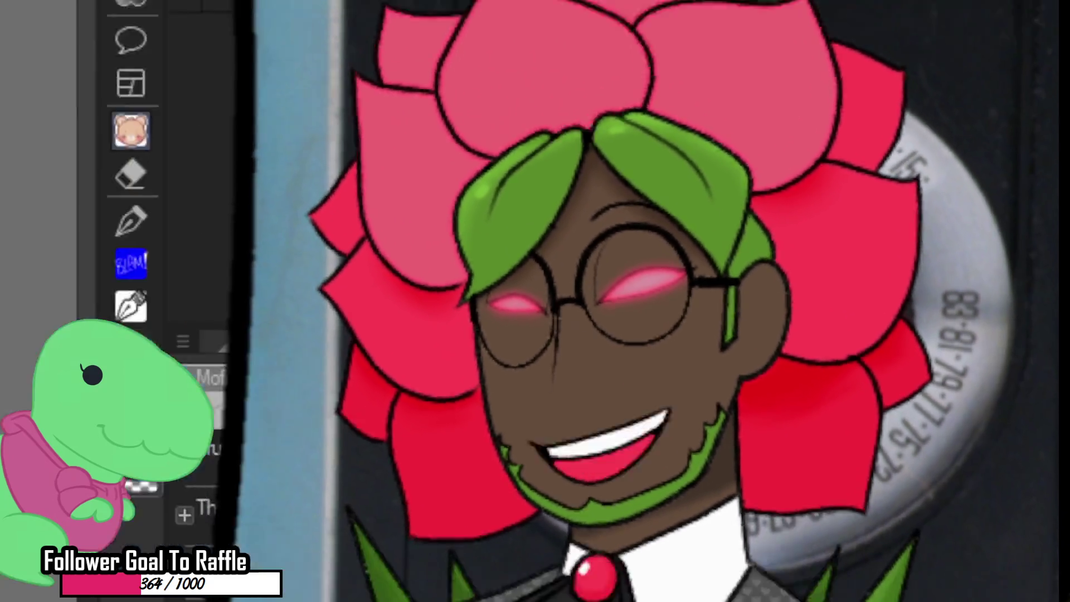
scroll(553, 438, "up", 3)
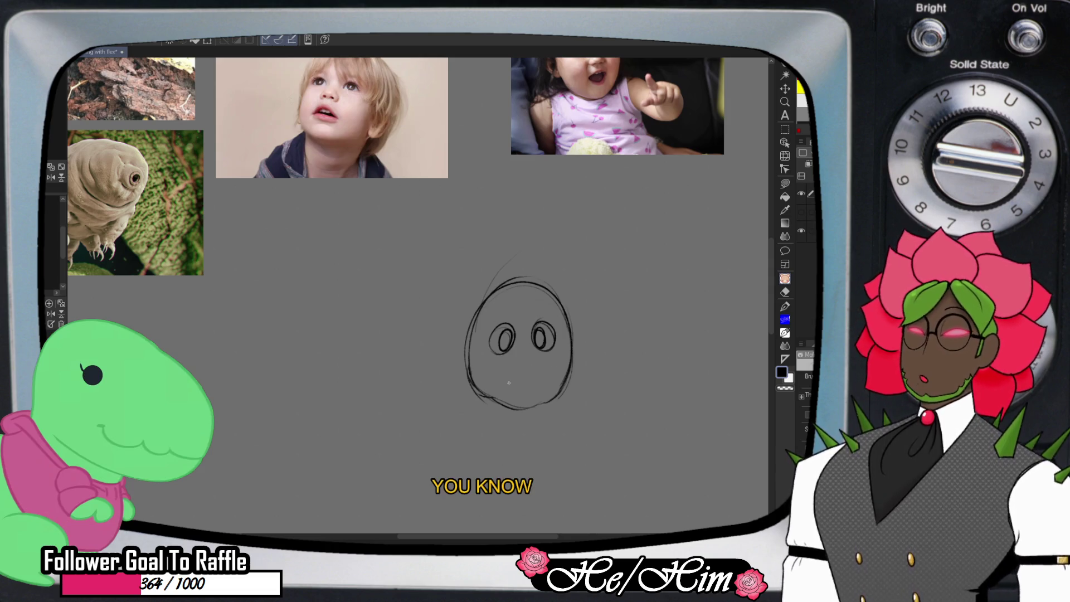
Sketch a small lower-face detail, the mouth below the eyes, and the left ear
left_click_drag(509, 383, 516, 384)
key("e")
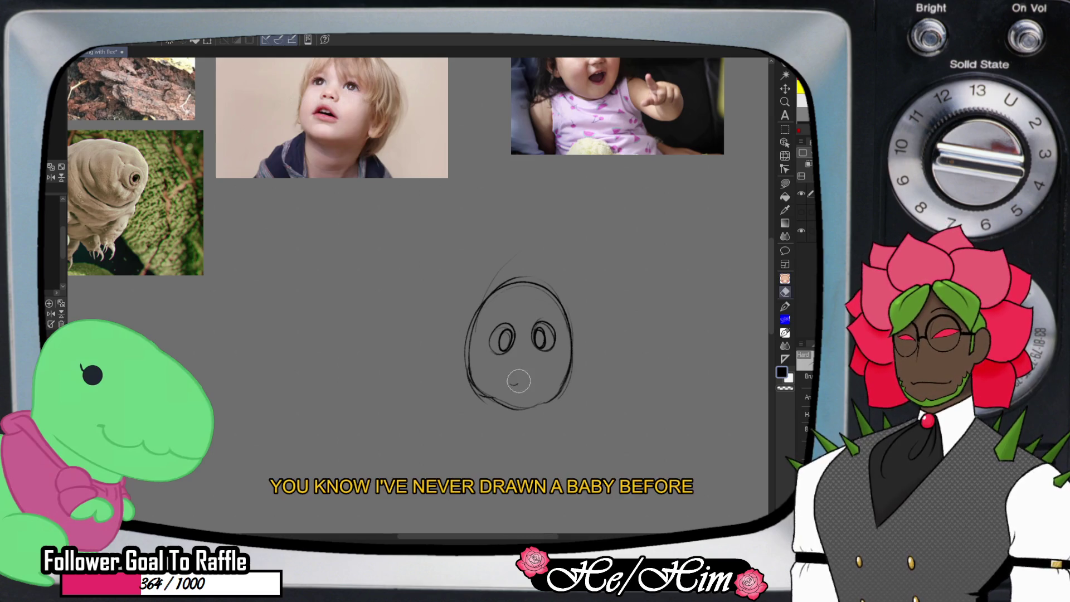
key("p")
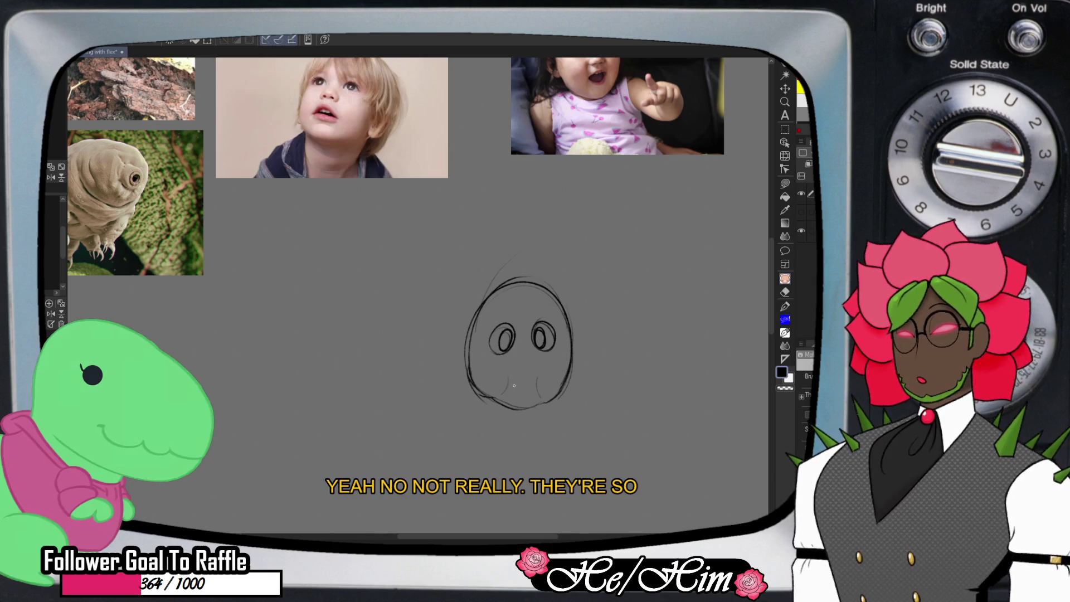
left_click_drag(513, 387, 532, 386)
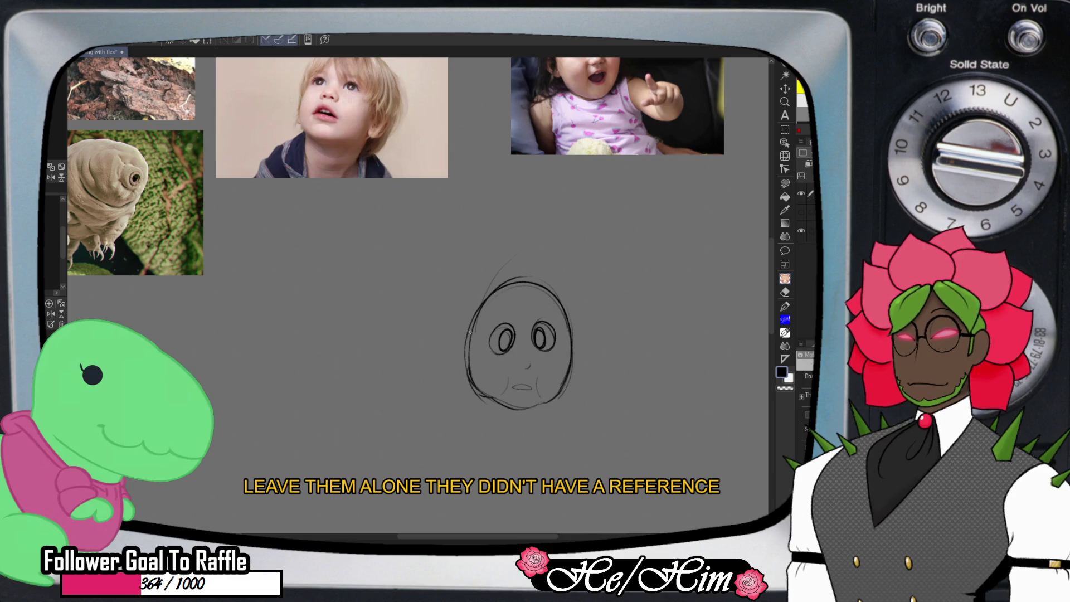
left_click_drag(467, 327, 469, 331)
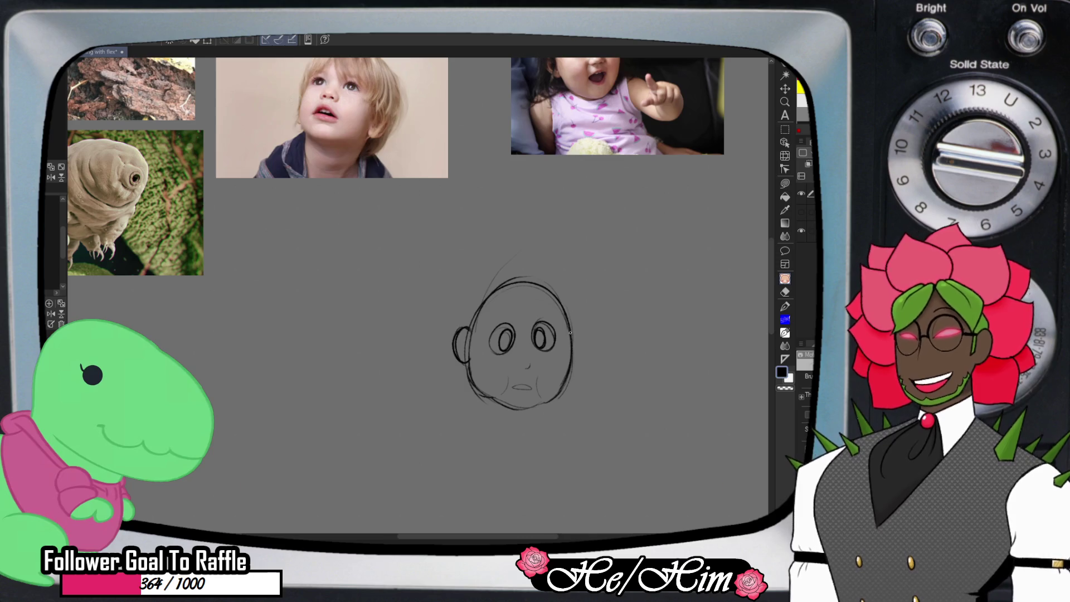
Erase the upper head outline and redraw a rounder top of the head
key("e")
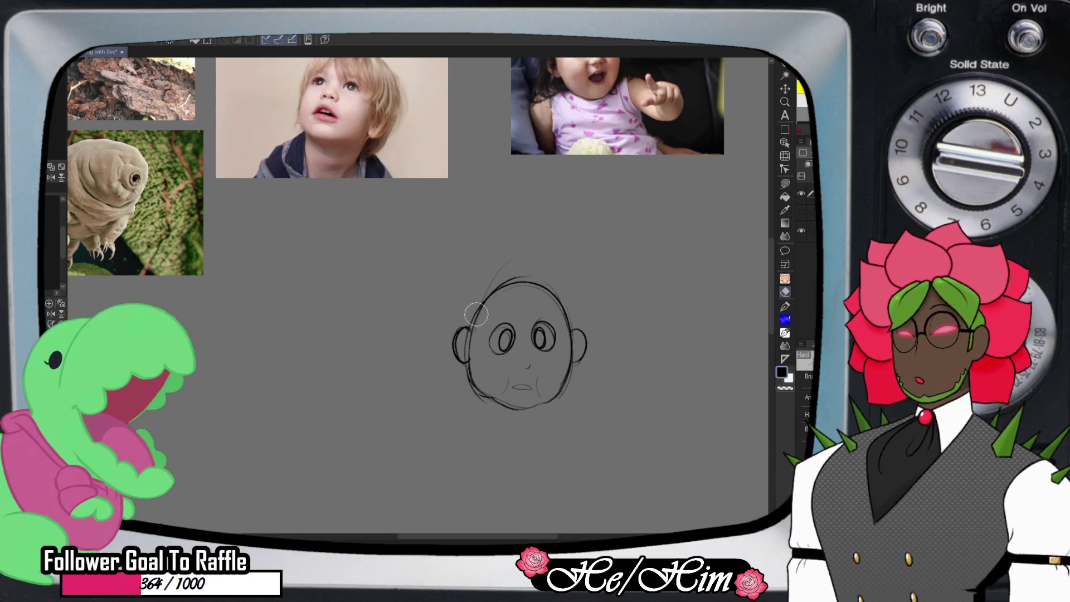
left_click_drag(471, 315, 566, 313)
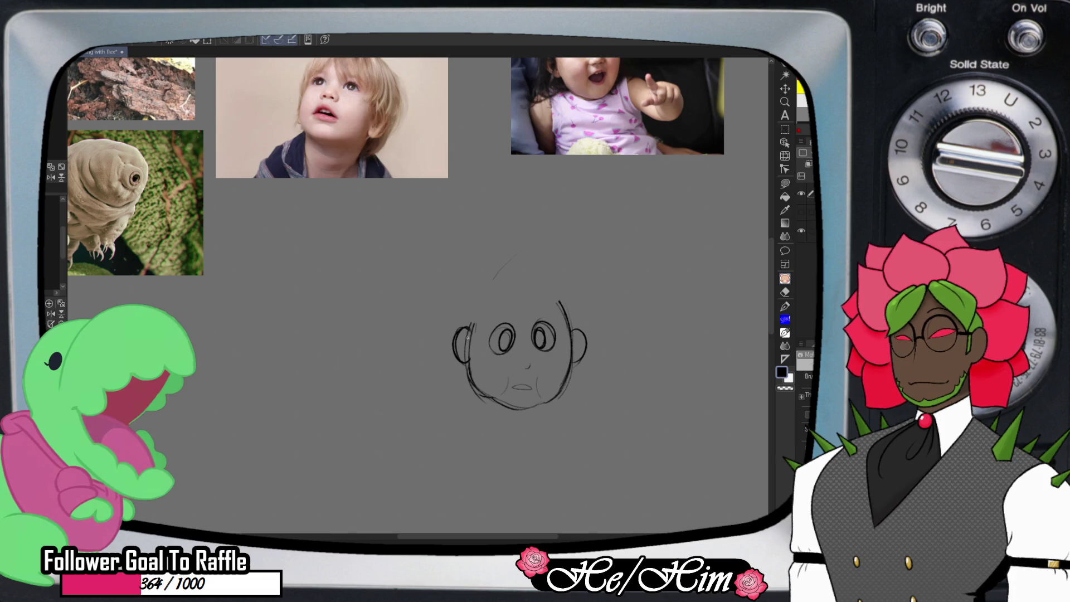
left_click_drag(493, 293, 535, 281)
mouse_move(473, 308)
left_mouse_down()
mouse_move(530, 281)
mouse_move(568, 309)
mouse_move(563, 302)
mouse_move(572, 333)
left_mouse_up()
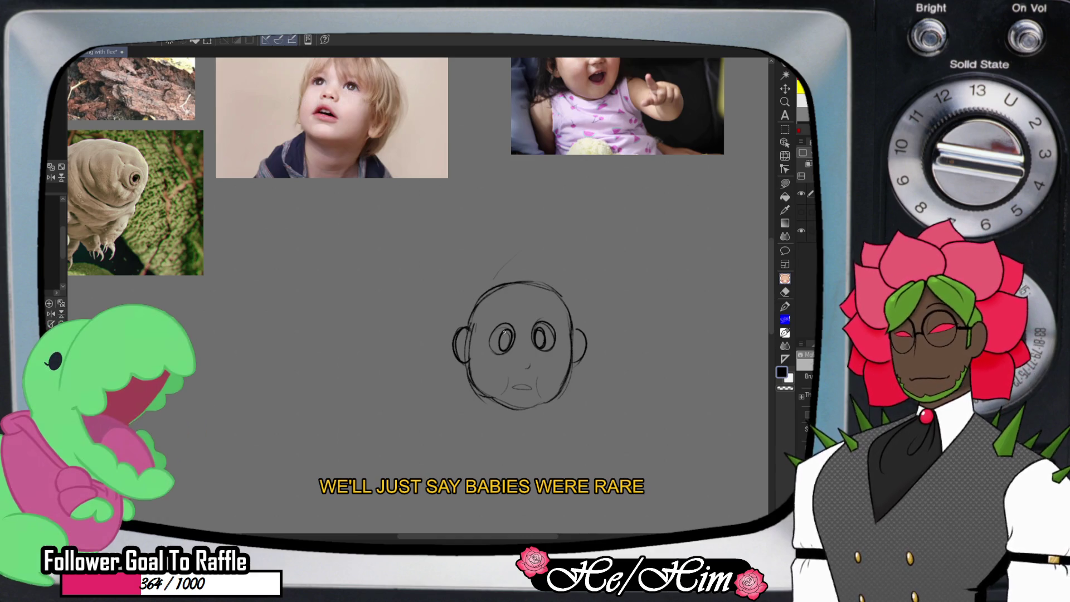
Erase both eyes and redraw them as smaller circles
mouse_move(507, 333)
left_mouse_down()
mouse_move(502, 342)
mouse_move(544, 338)
left_mouse_up()
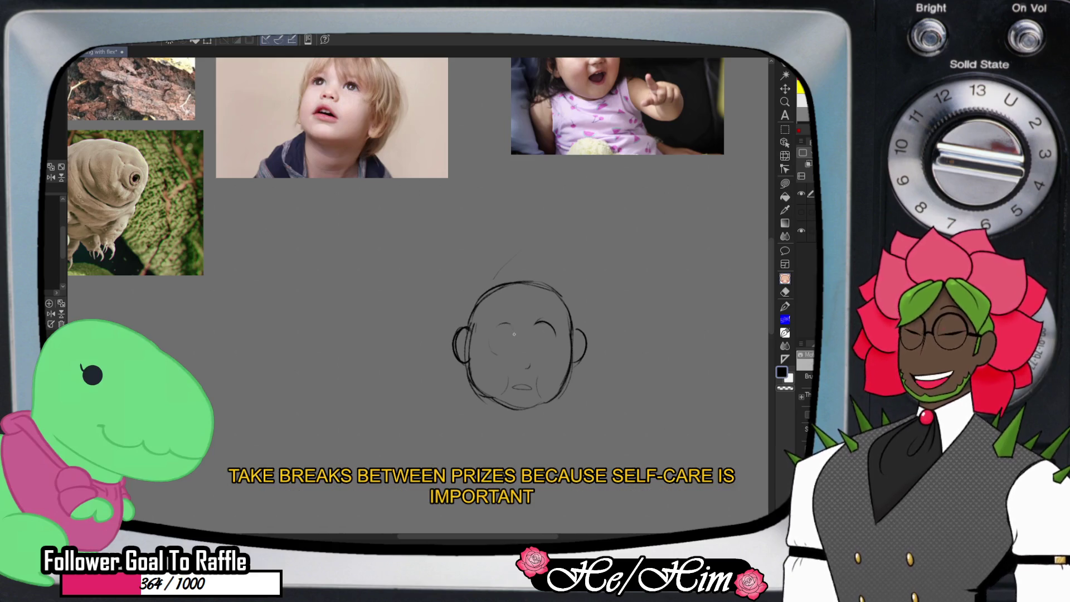
mouse_move(512, 325)
left_mouse_down()
mouse_move(491, 349)
mouse_move(514, 351)
left_mouse_up()
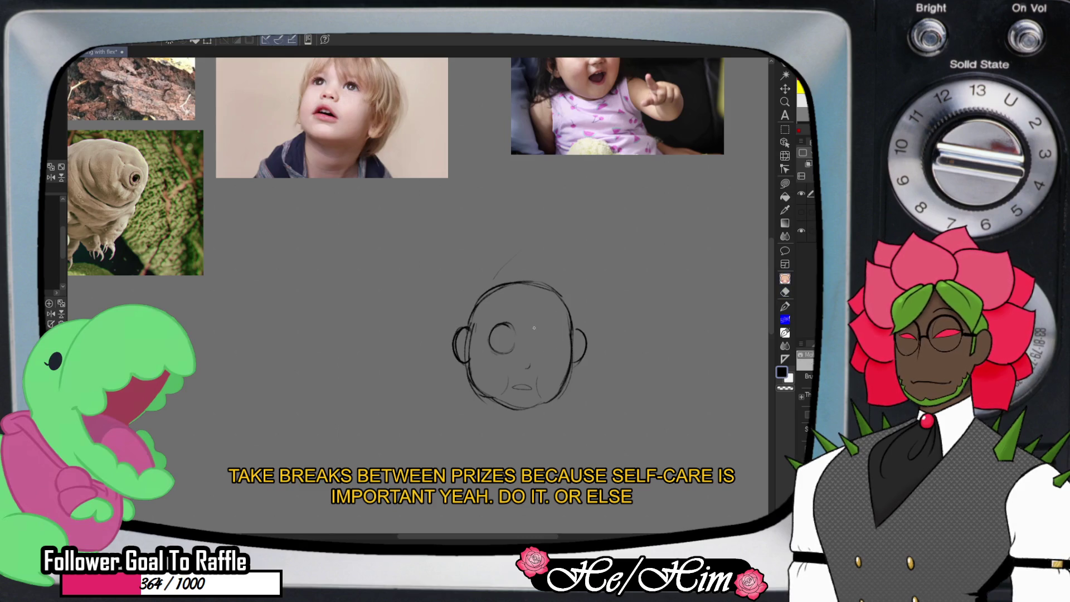
left_click_drag(543, 325, 535, 330)
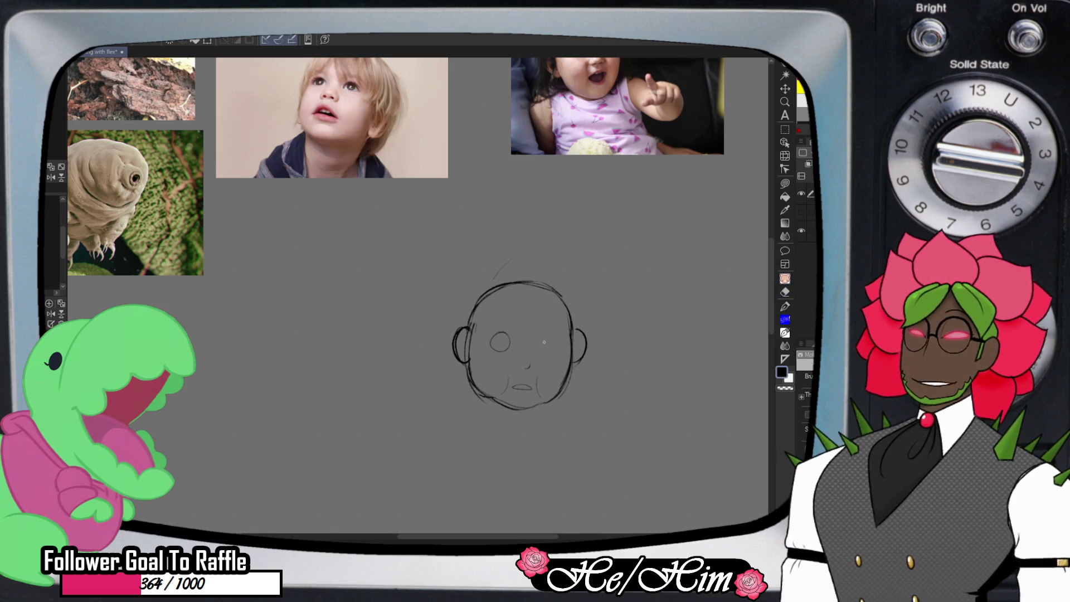
left_click_drag(540, 334, 542, 337)
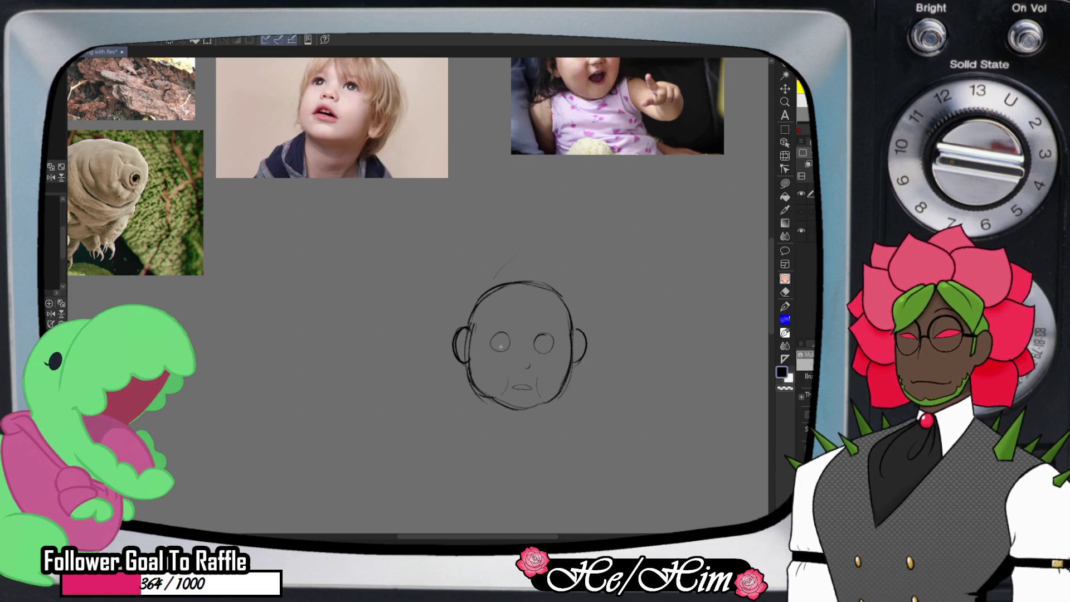
Draw a small smiling mouth and add a pupil to the left eye
key("e")
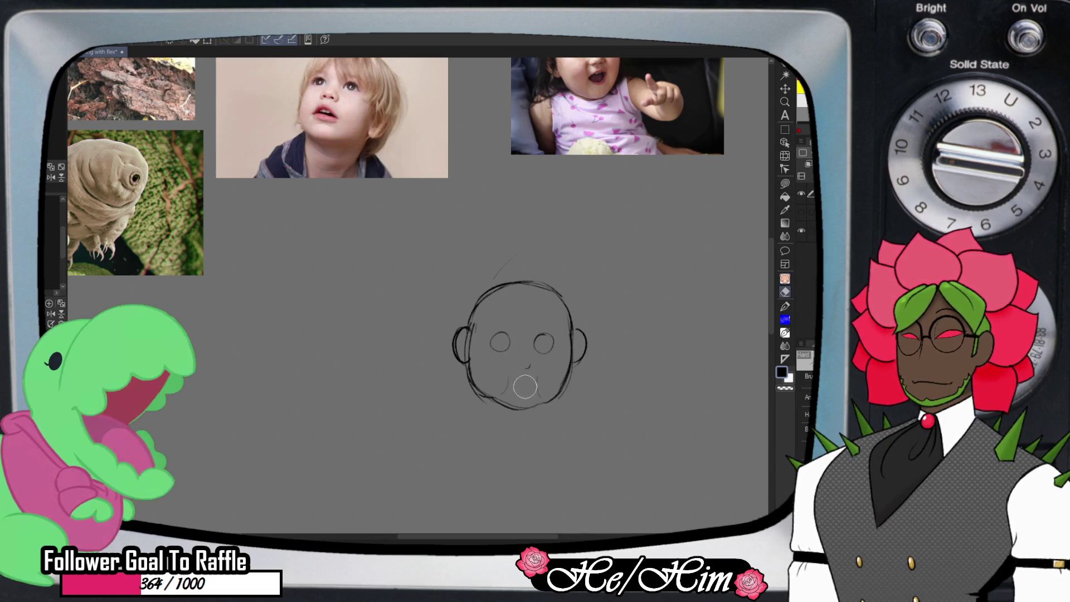
left_click_drag(532, 390, 517, 390)
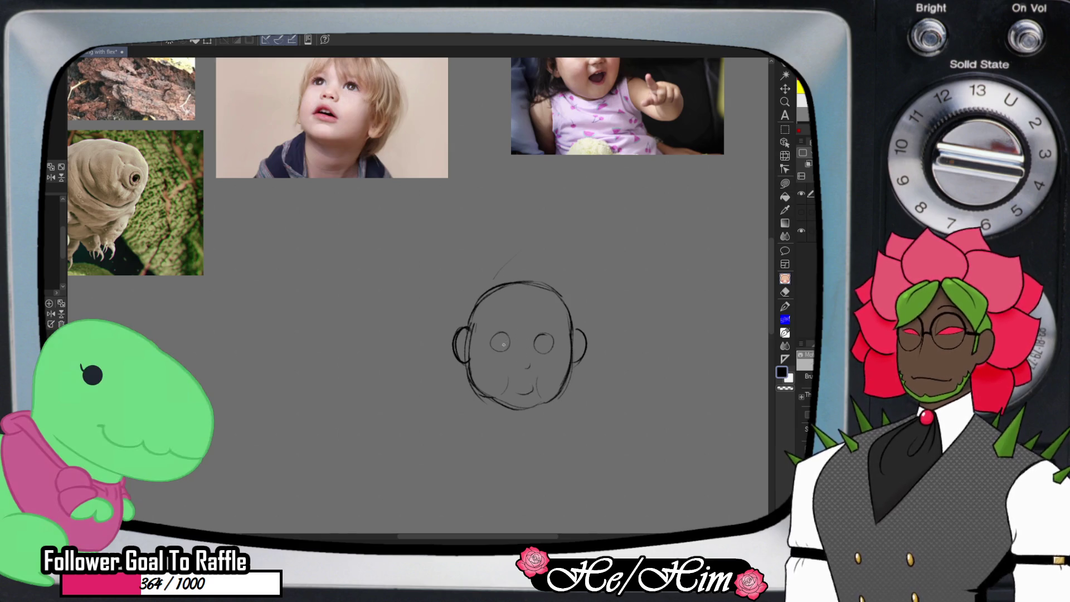
left_click_drag(499, 340, 545, 346)
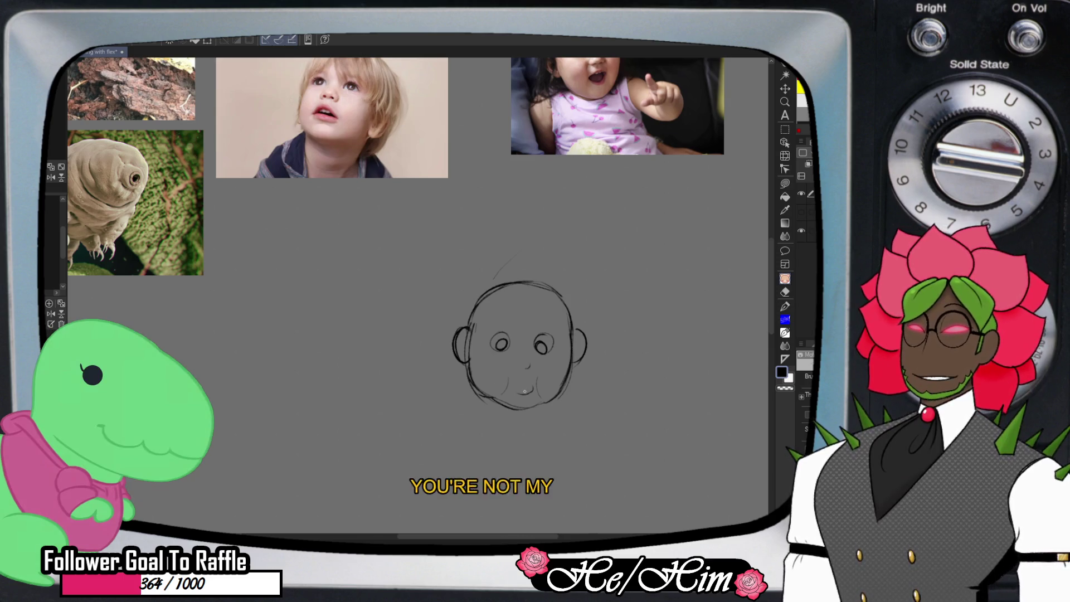
Erase the stray stroke above the head
key("e")
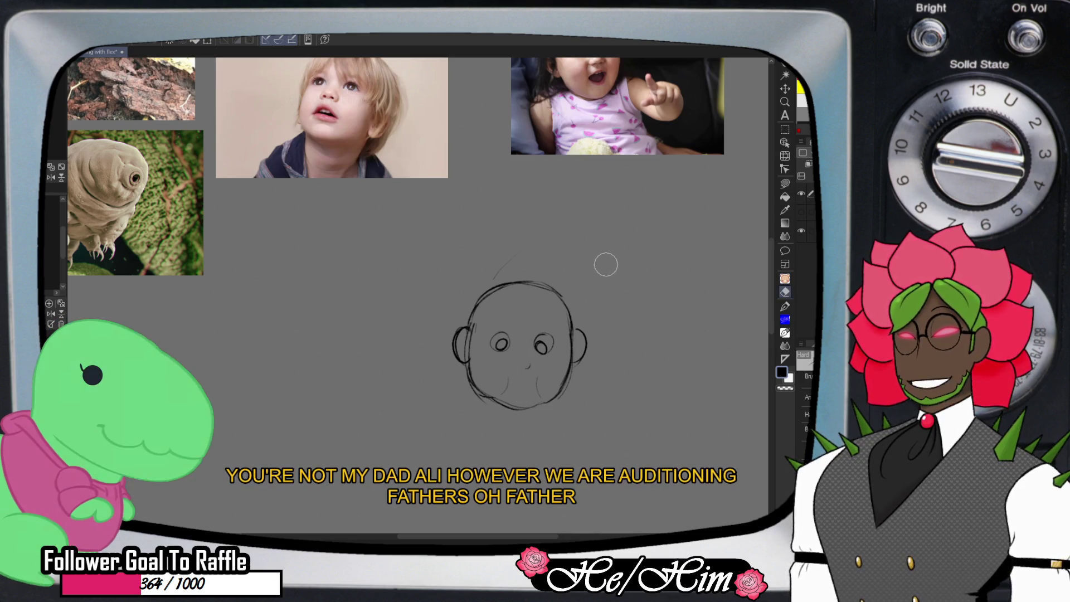
key("p")
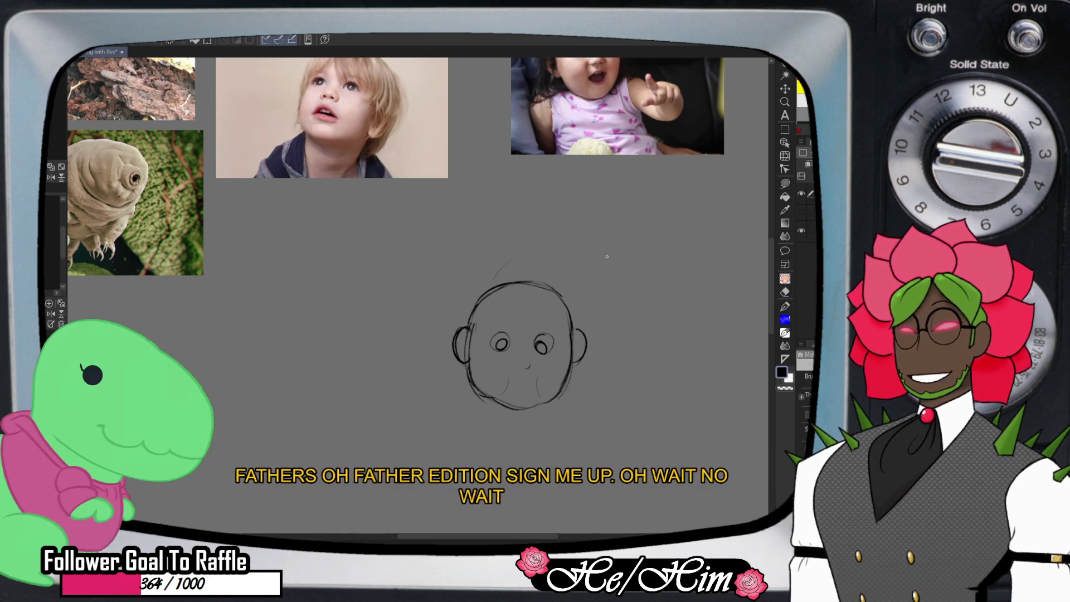
key("e")
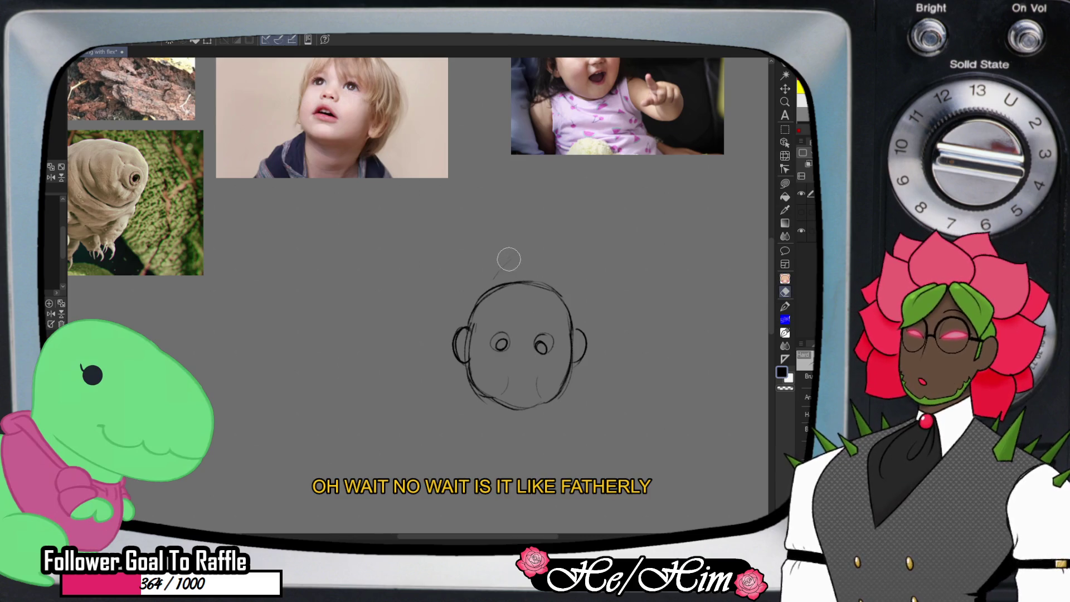
left_click_drag(509, 255, 489, 273)
key("p")
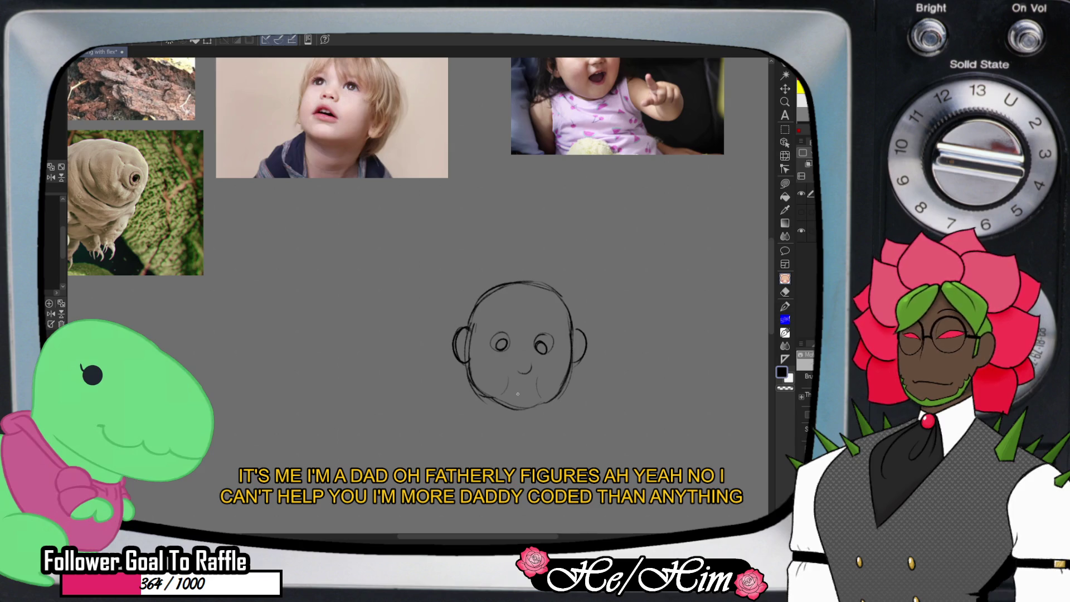
key("e")
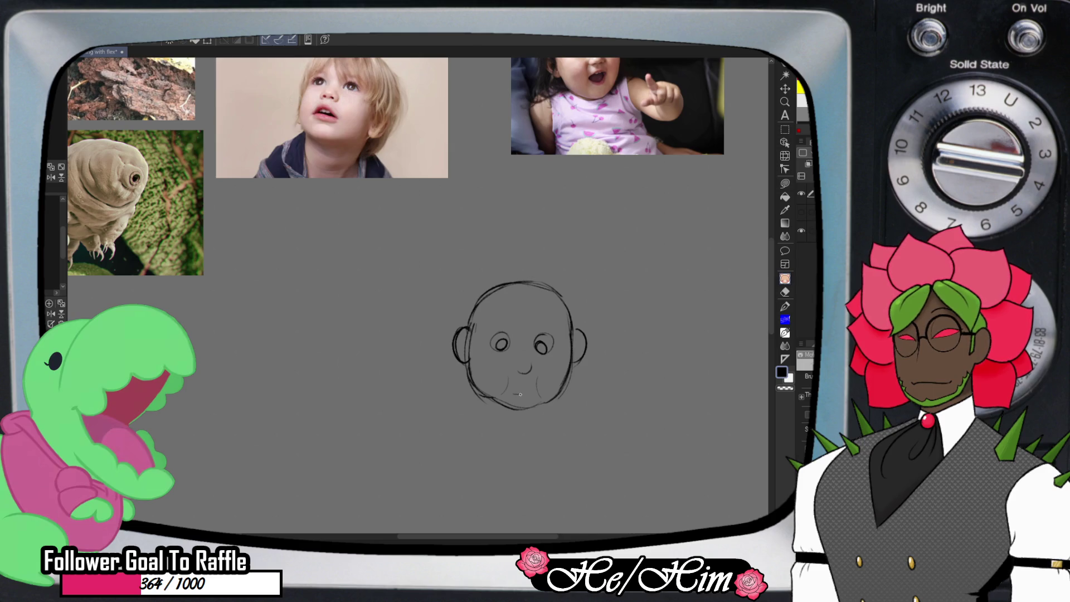
Scroll the canvas until the front-view baby head sketch sits below the baby reference photos
key("p")
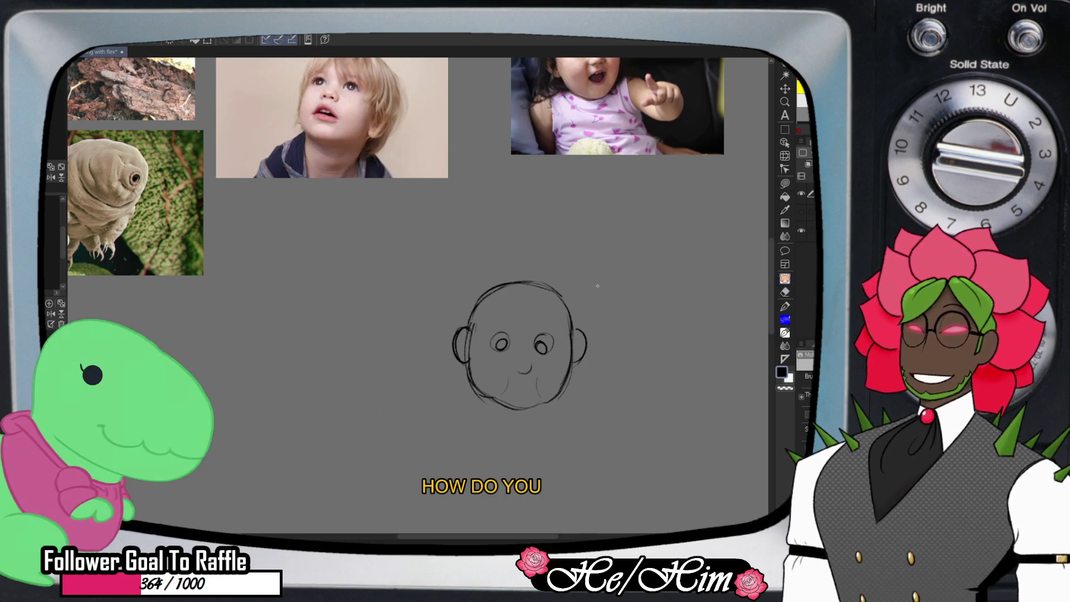
scroll(418, 295, "up", 3)
scroll(418, 295, "up", 6)
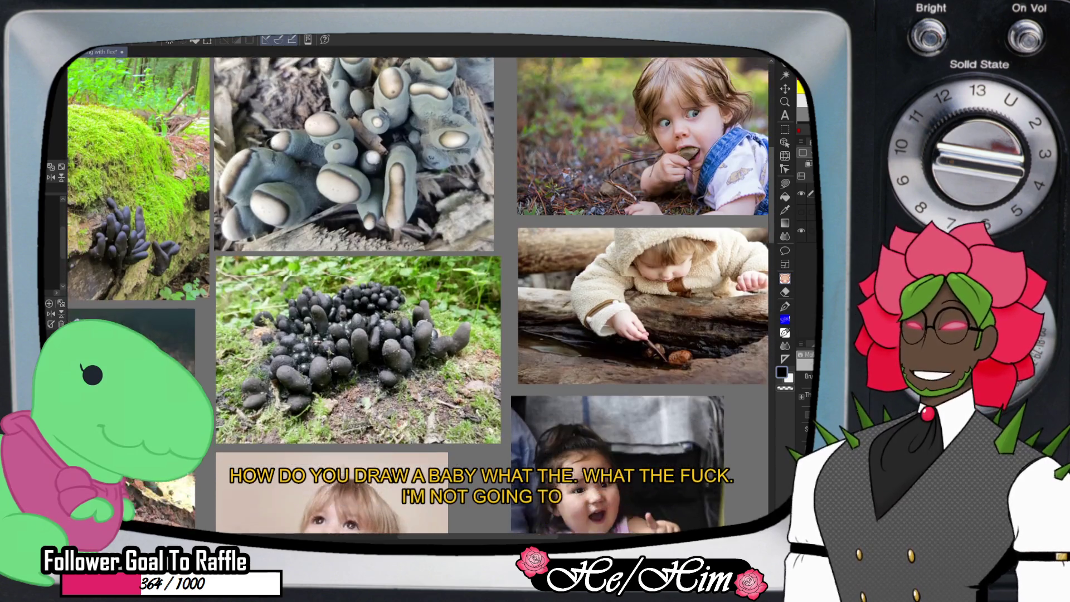
scroll(418, 295, "up", 1)
scroll(418, 295, "right", 5)
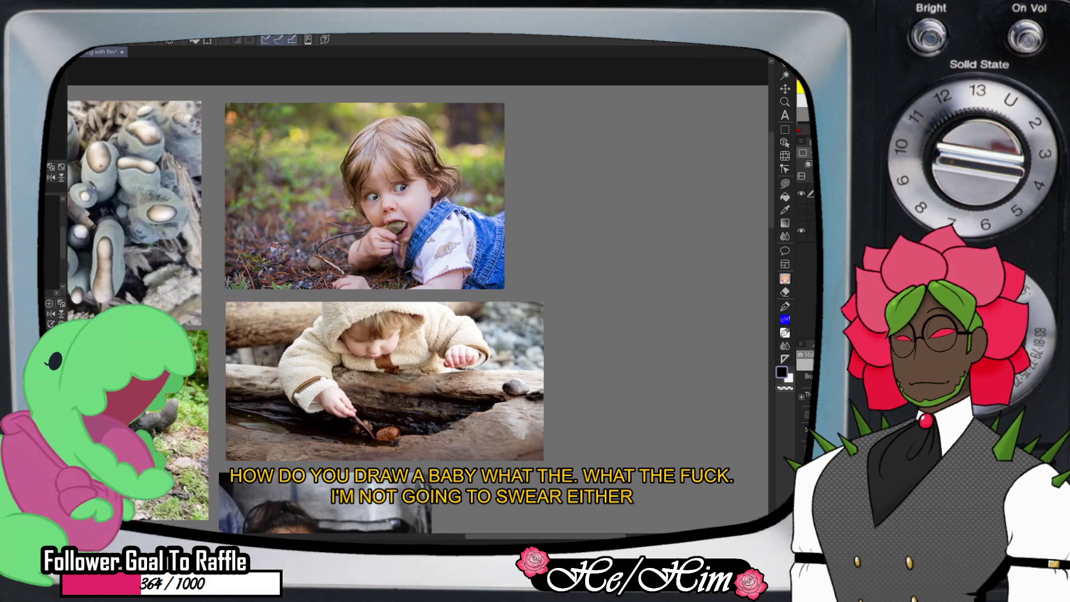
scroll(418, 296, "left", 3)
scroll(418, 295, "left", 3)
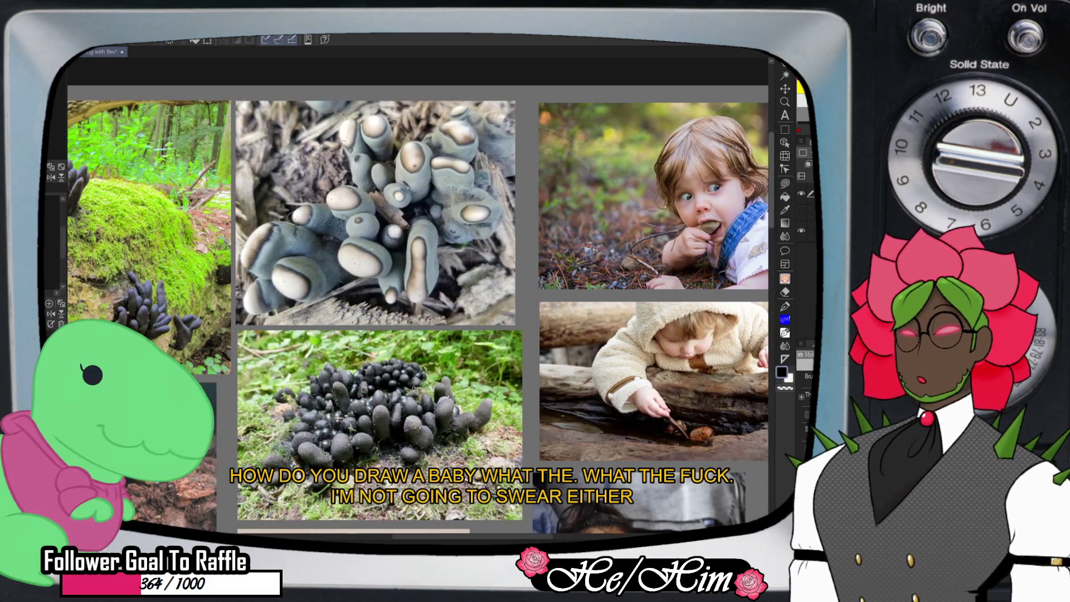
scroll(418, 295, "down", 5)
scroll(684, 352, "down", 3)
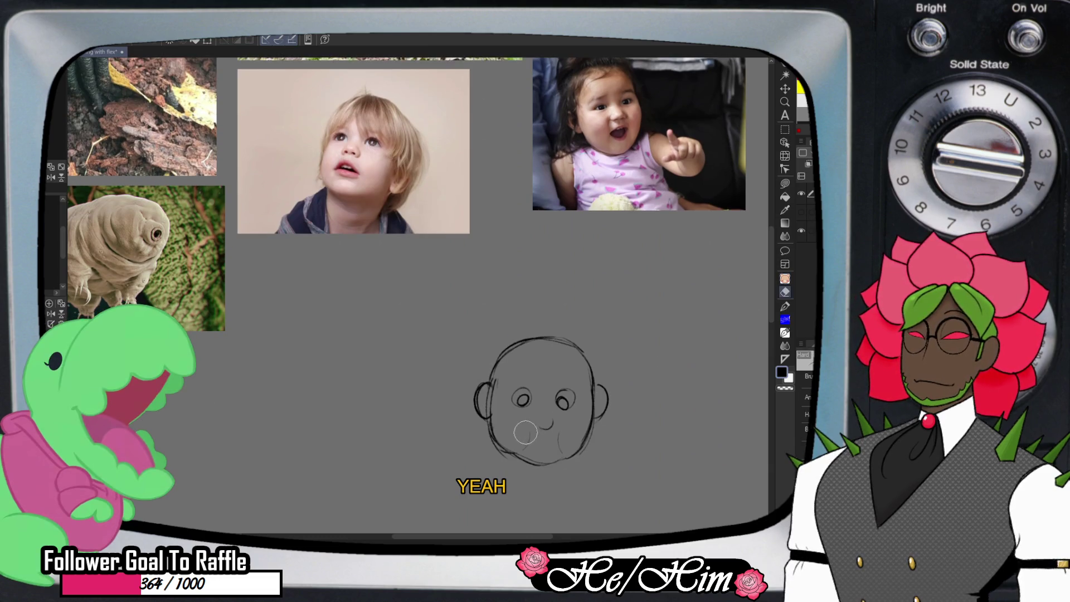
With the Pencil, draw a small oval open mouth under the baby's nose
key("p")
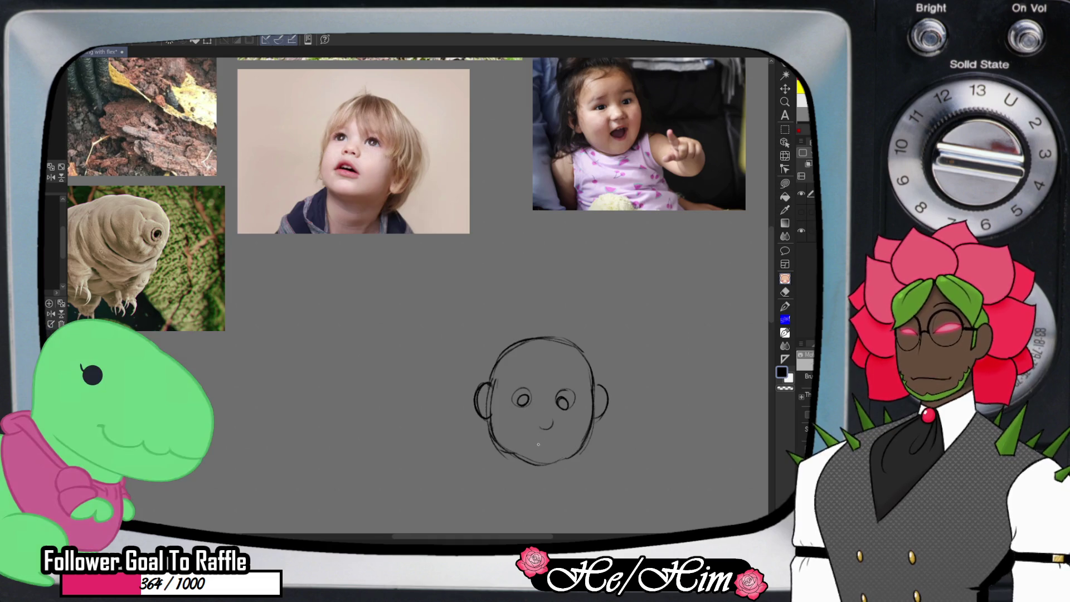
left_click_drag(537, 447, 544, 448)
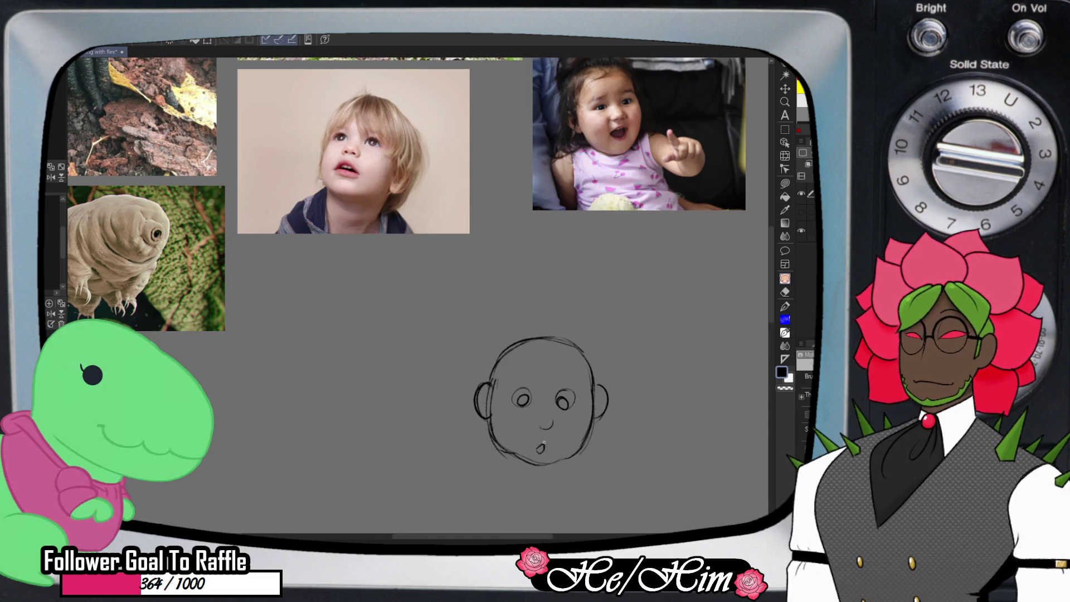
key("p")
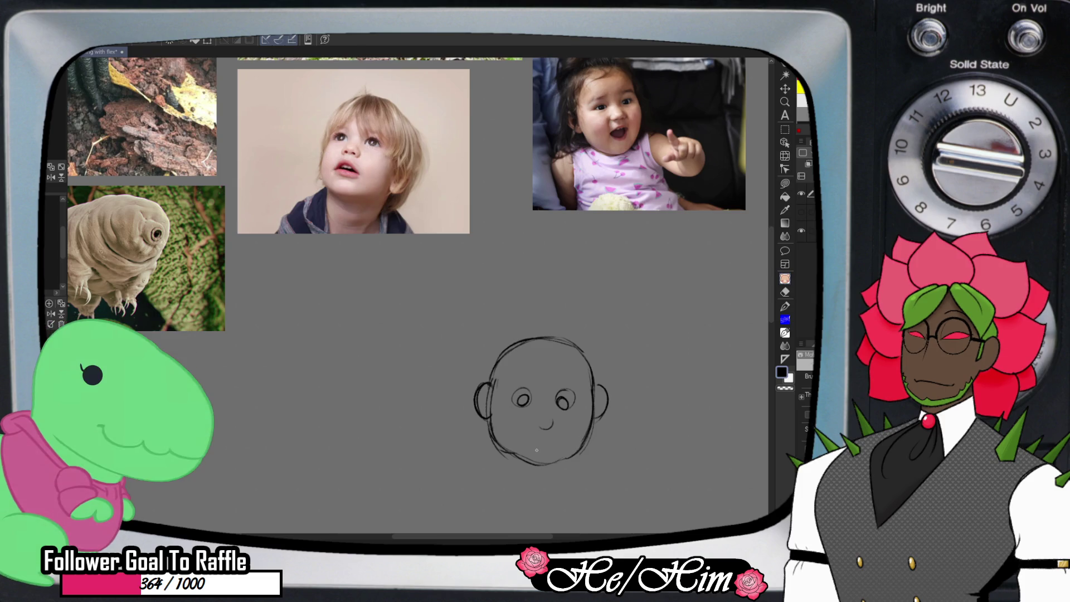
left_click_drag(543, 447, 540, 448)
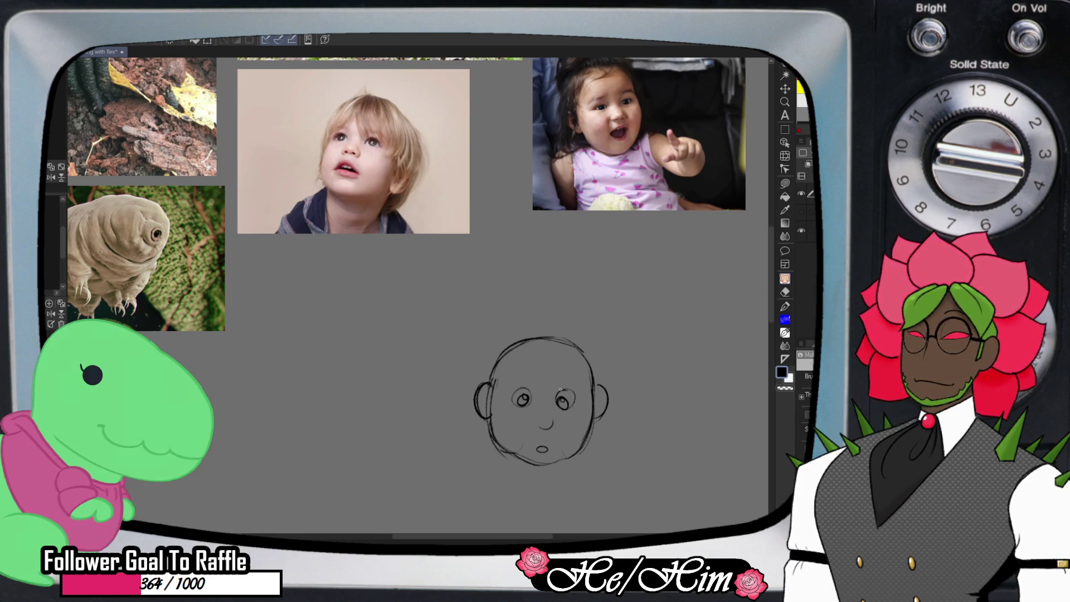
Fill the left and right pupils solid black with the Fill tool
key("g")
left_click(523, 399)
left_click(563, 404)
key("e")
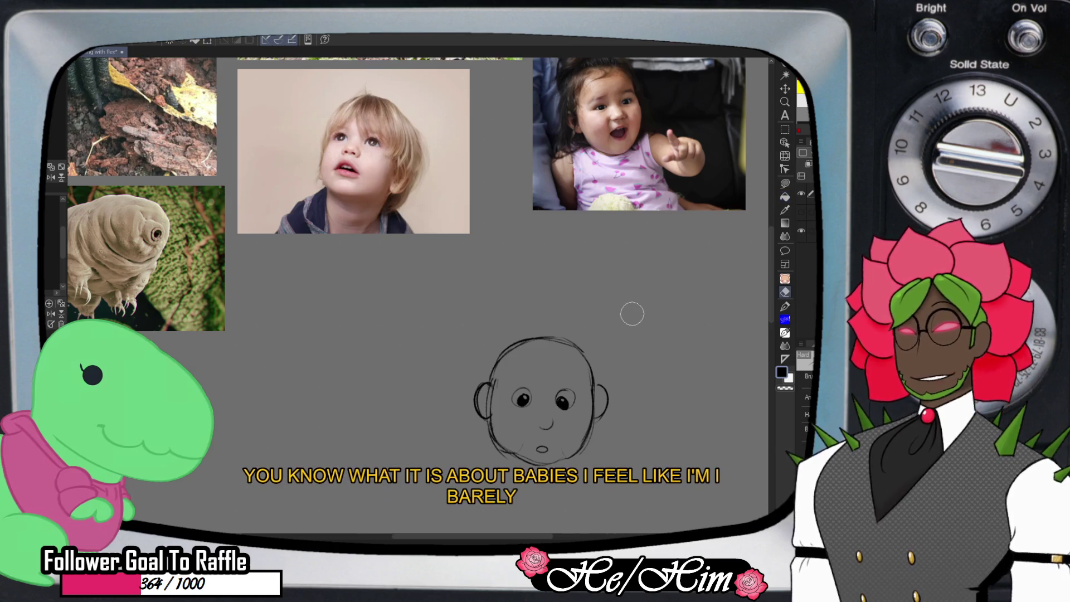
key("p")
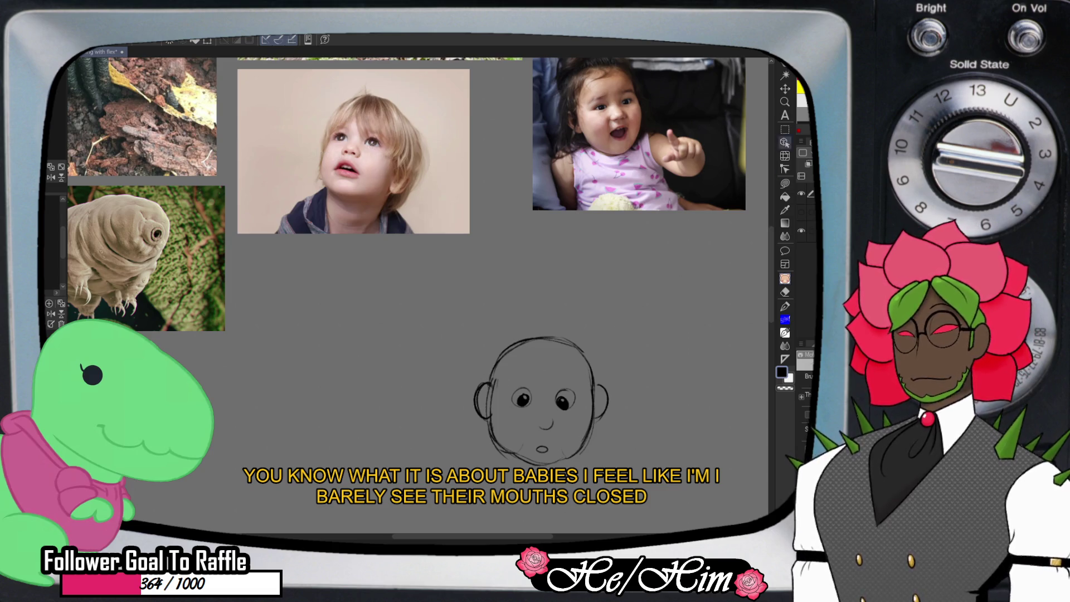
scroll(634, 301, "down", 3)
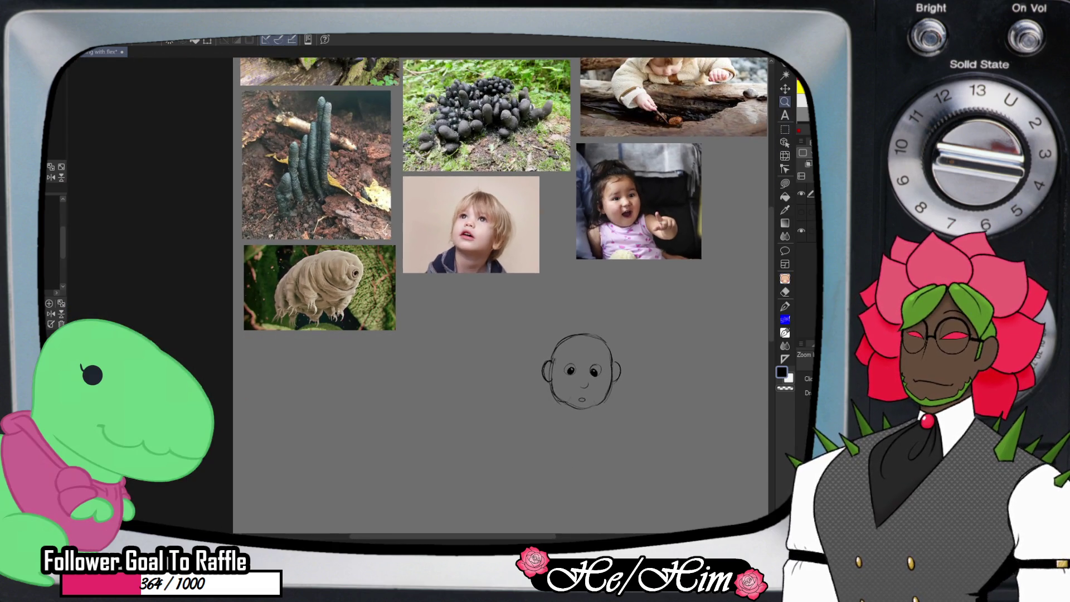
Reframe the view and start a circle for a second head right of the first
scroll(502, 296, "up", 3)
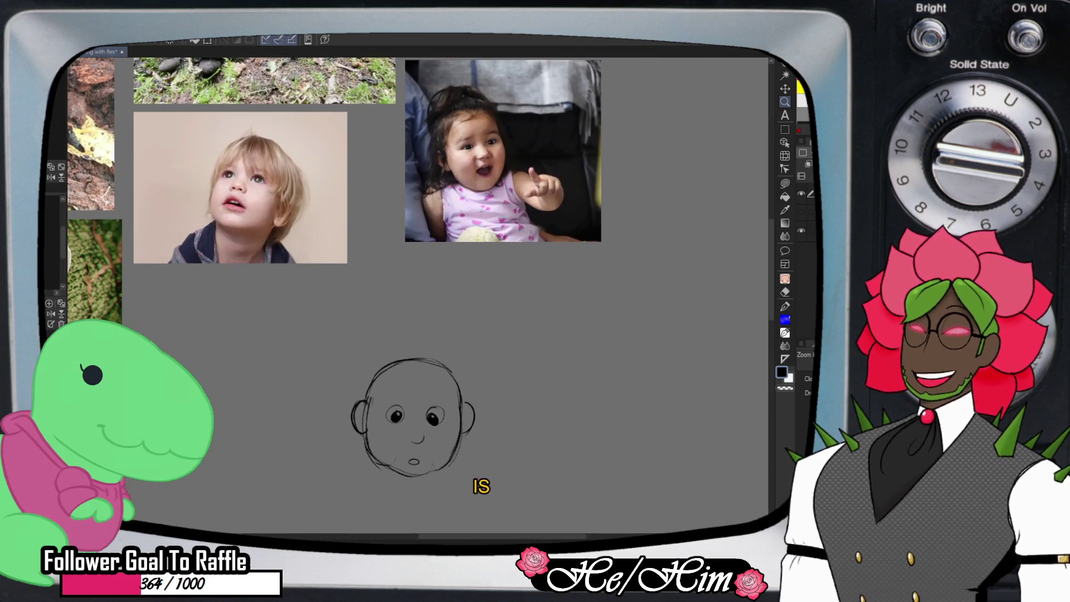
key("e")
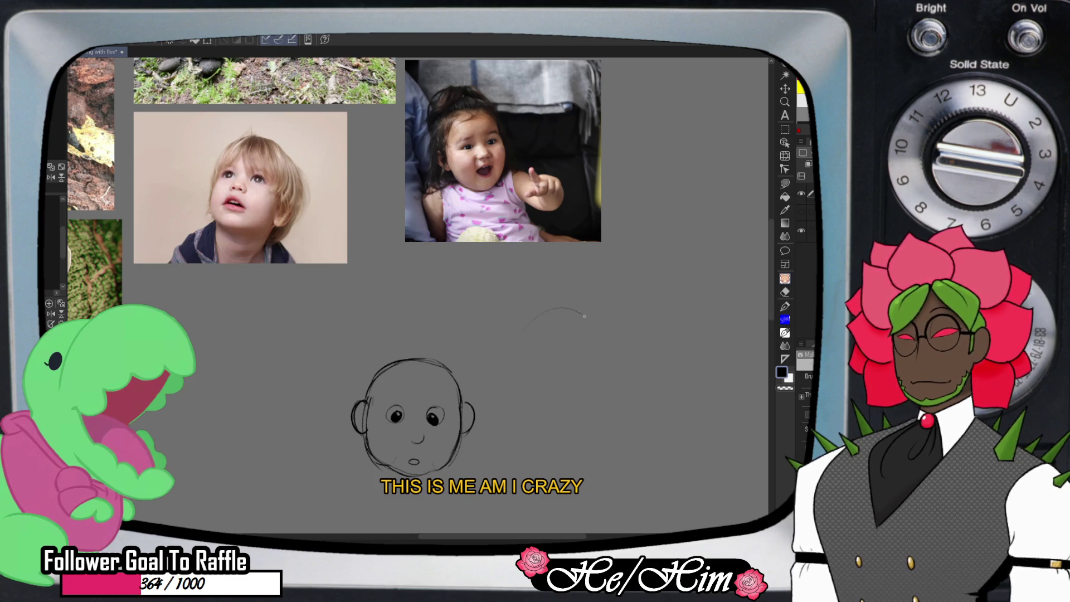
left_click_drag(553, 304, 519, 325)
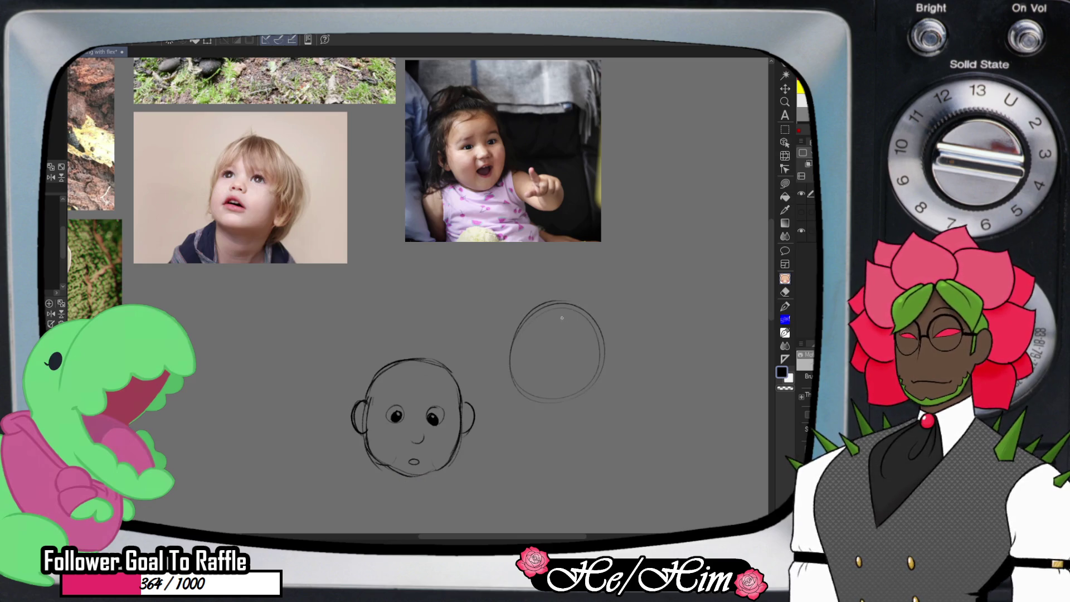
Reshape the second head's outline, undoing and redrawing its right side and jaw
mouse_move(574, 306)
left_mouse_down()
mouse_move(547, 317)
mouse_move(577, 313)
mouse_move(606, 351)
mouse_move(565, 411)
left_mouse_up()
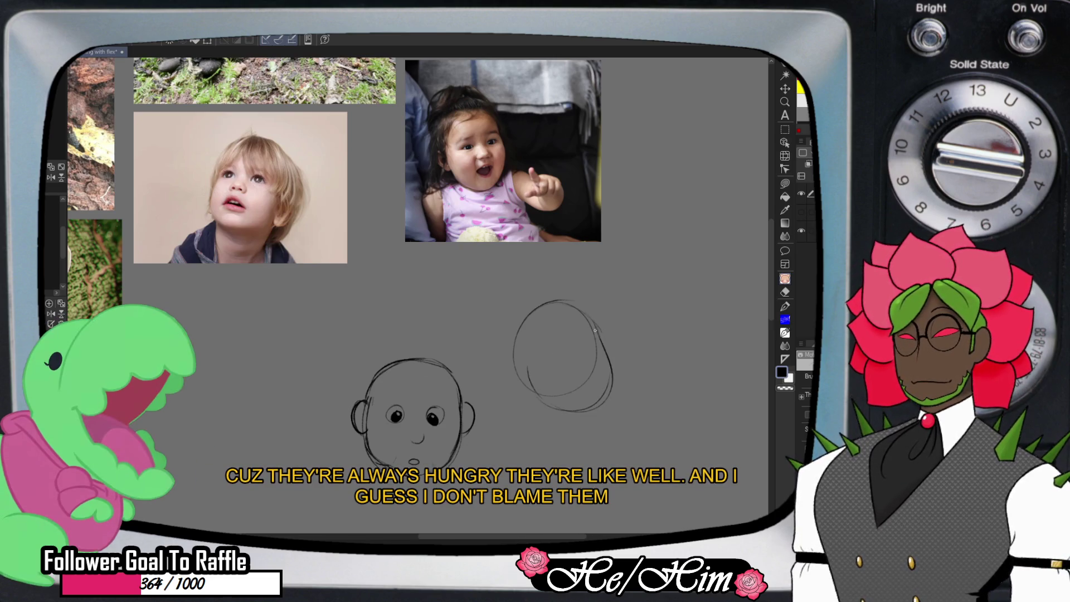
key("ctrl+z")
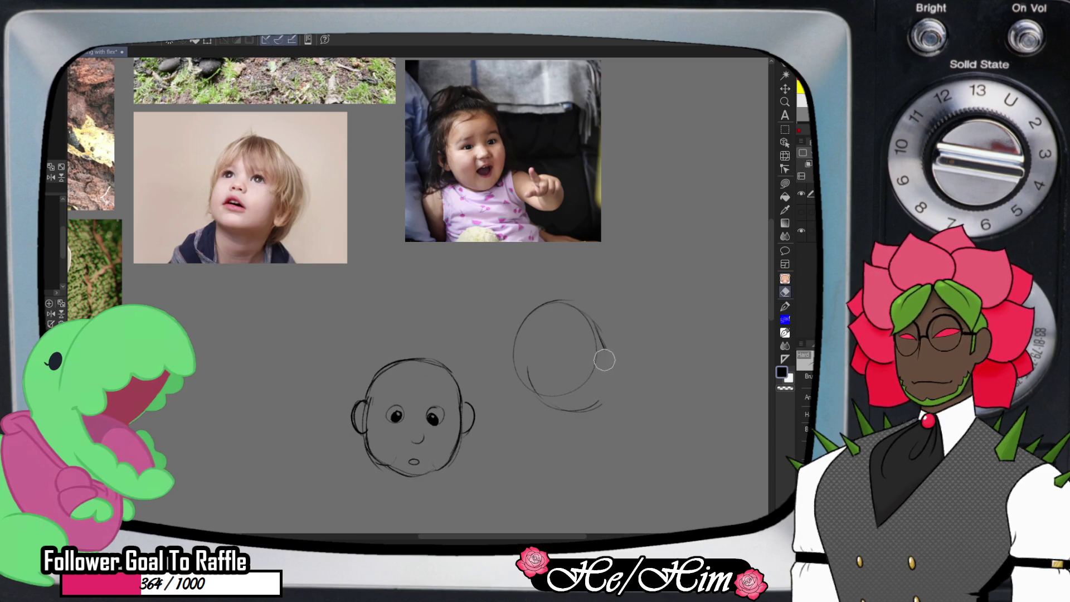
left_click_drag(604, 347, 592, 410)
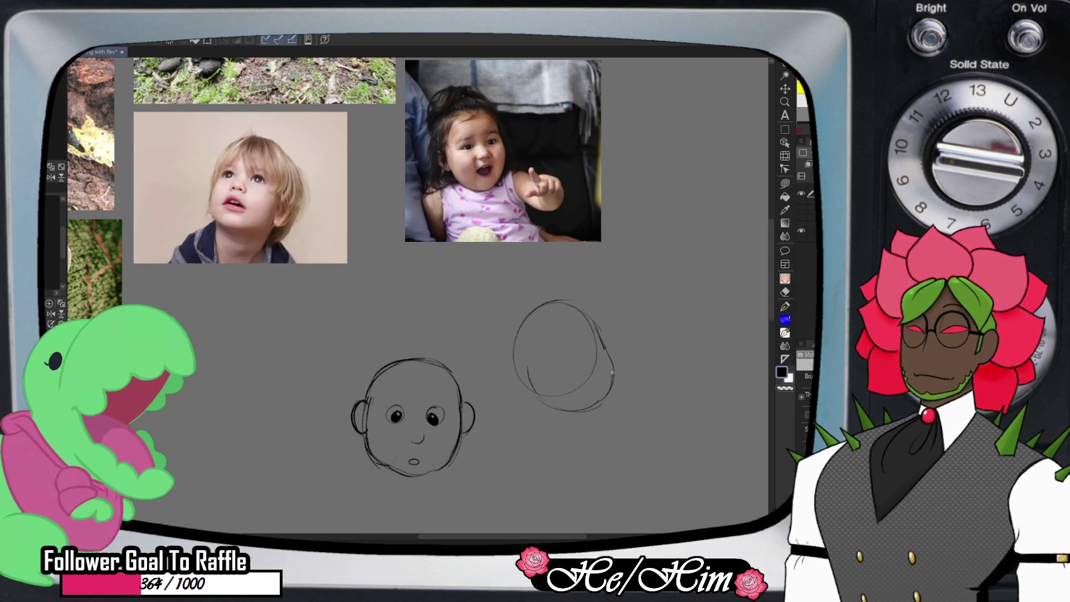
key("e")
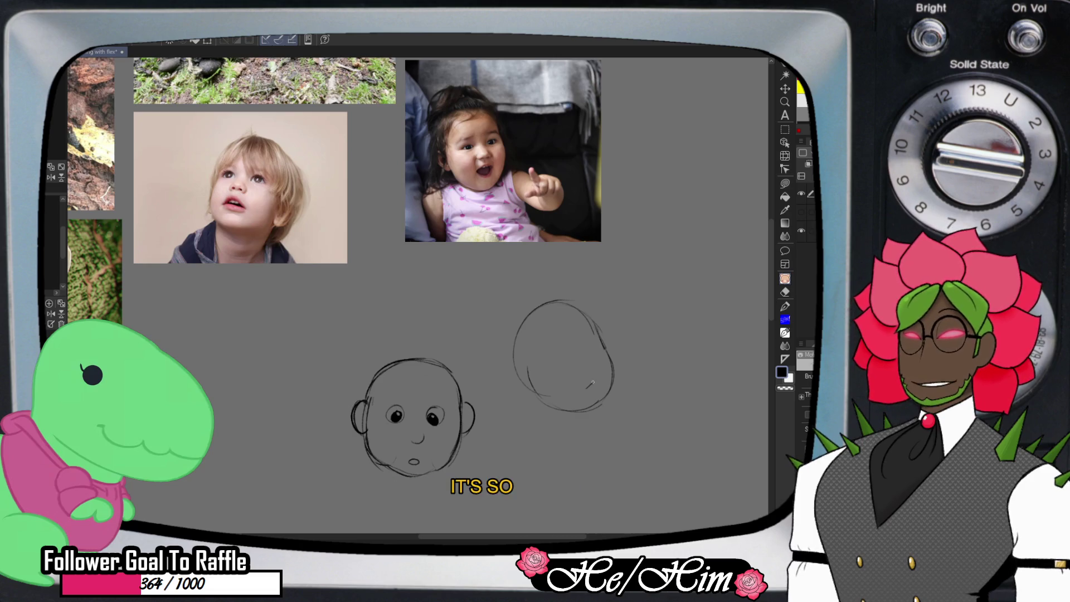
Add two eye curves and a small mouth to the three-quarter-view second head
left_click_drag(599, 381, 585, 389)
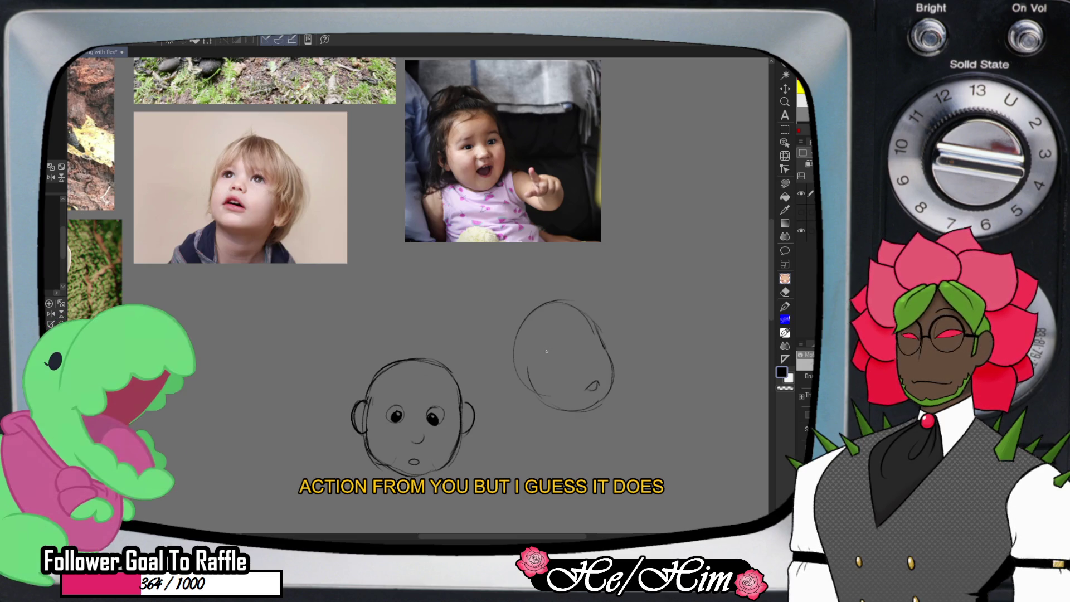
left_click_drag(548, 347, 561, 345)
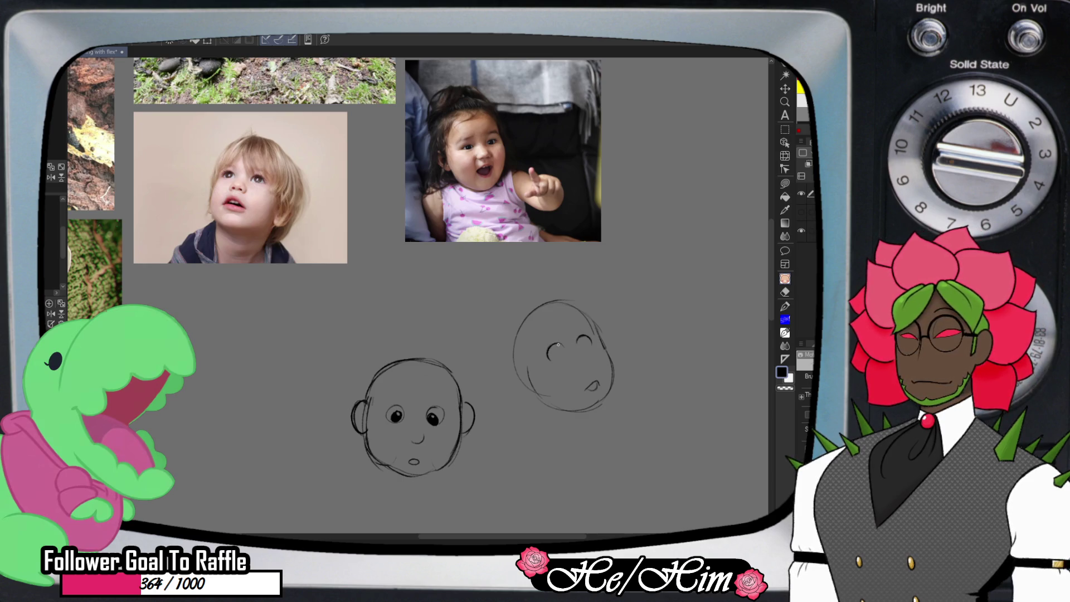
left_click_drag(559, 345, 564, 355)
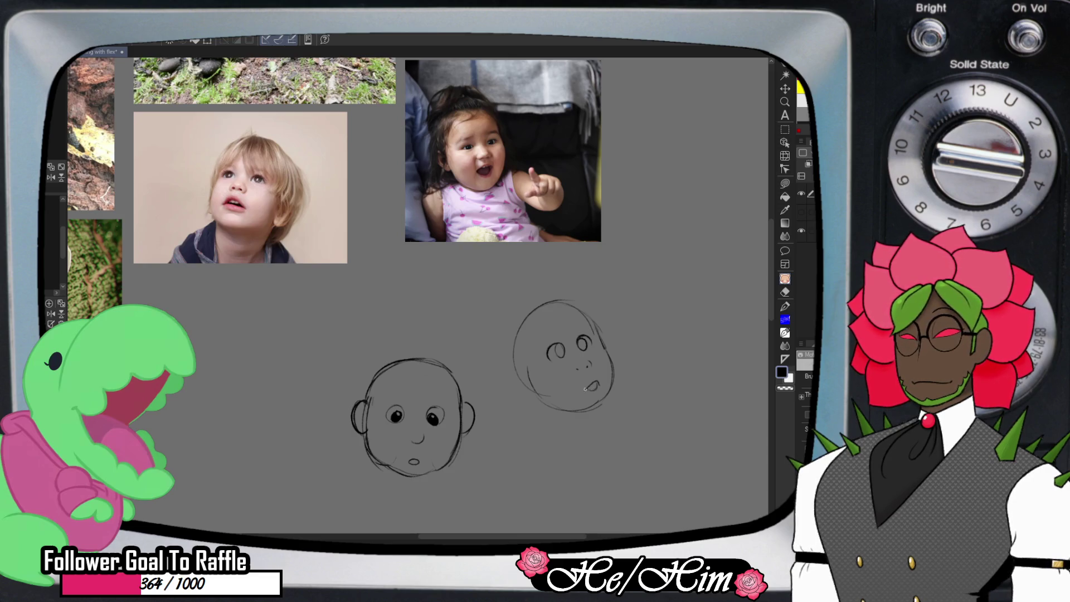
left_click_drag(591, 386, 599, 390)
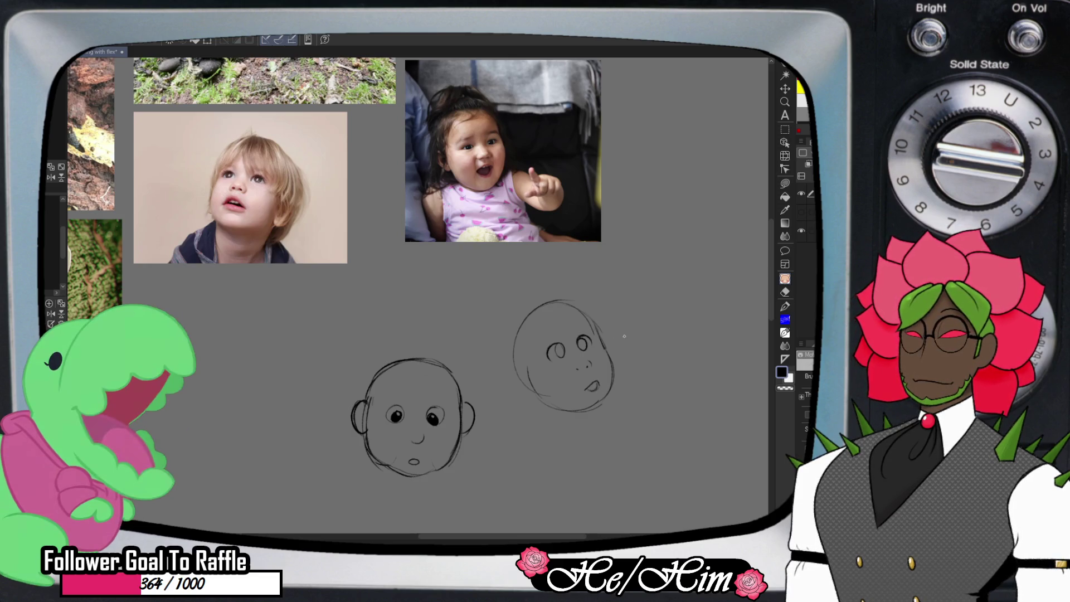
key("e")
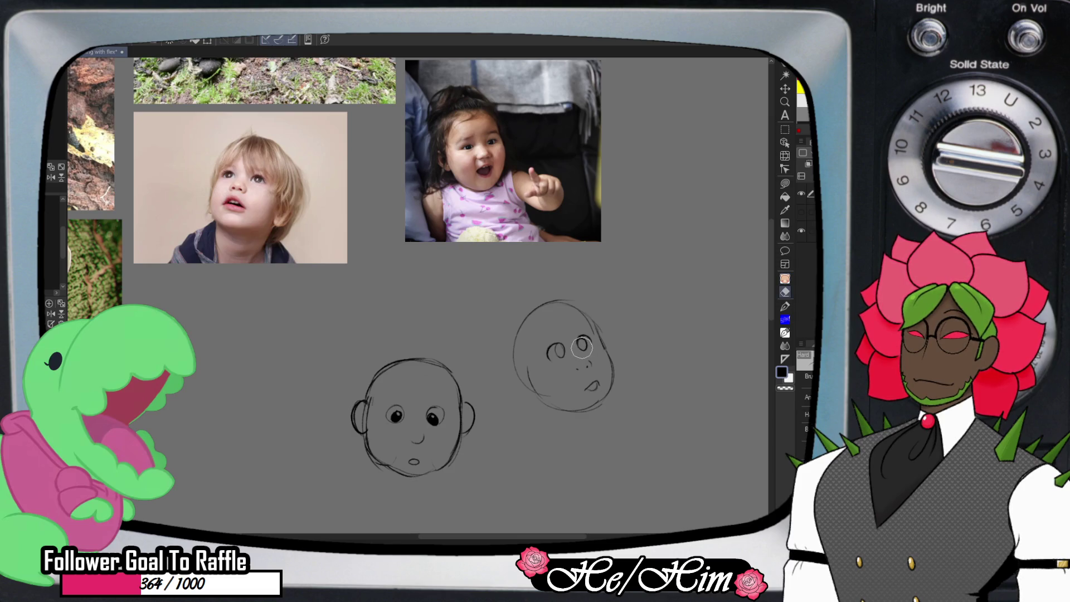